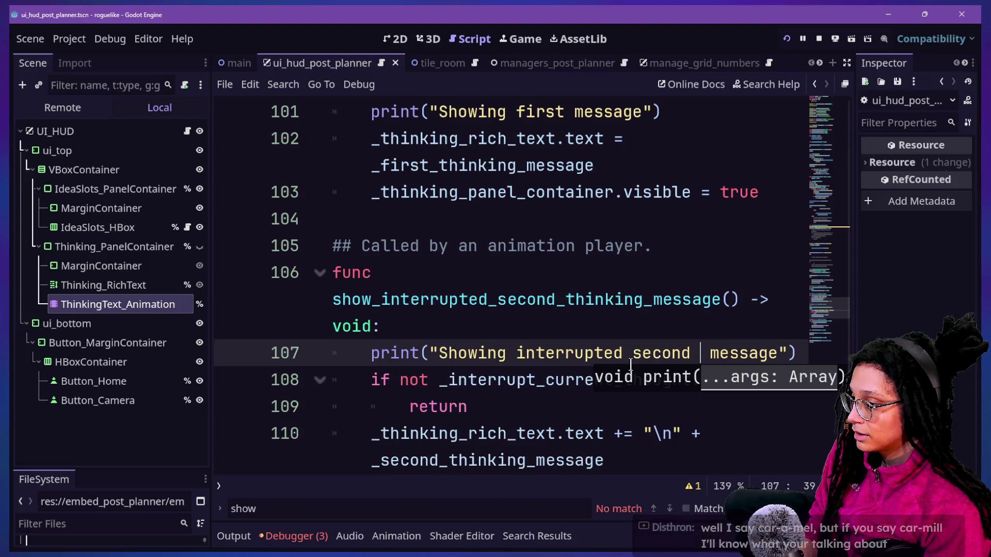
# Step: Append ' (if needed)' to the line 107 print and paste a copy into show_second_thinking_message
pyautogui.click(766, 345)
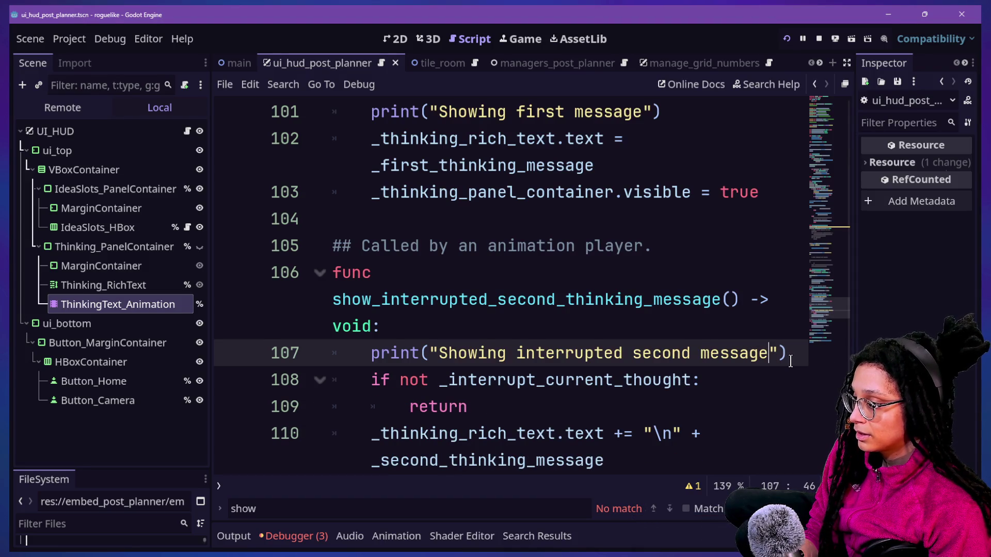
pyautogui.write('(if needed)')
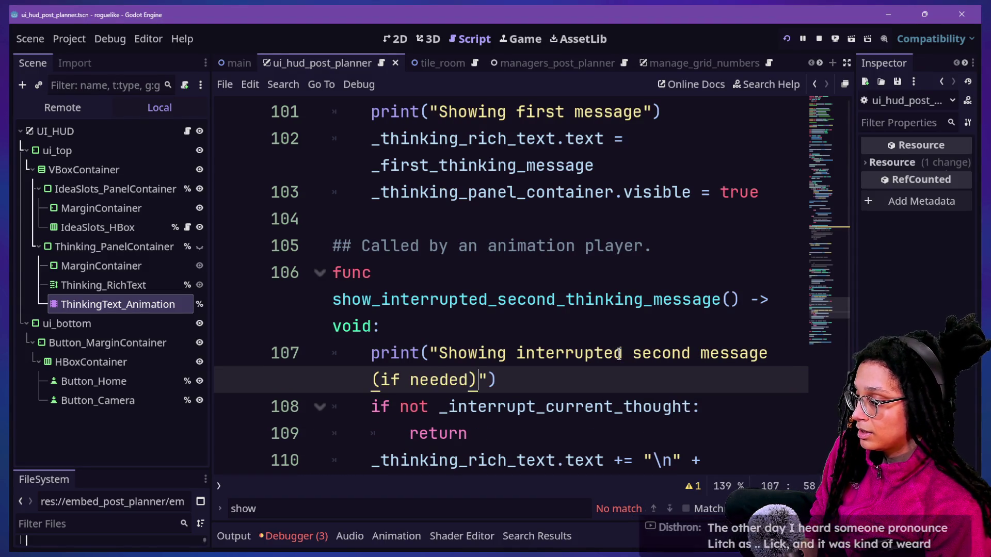
pyautogui.moveTo(561, 376); pyautogui.dragTo(554, 332)
pyautogui.hotkey('ctrl', 'c')
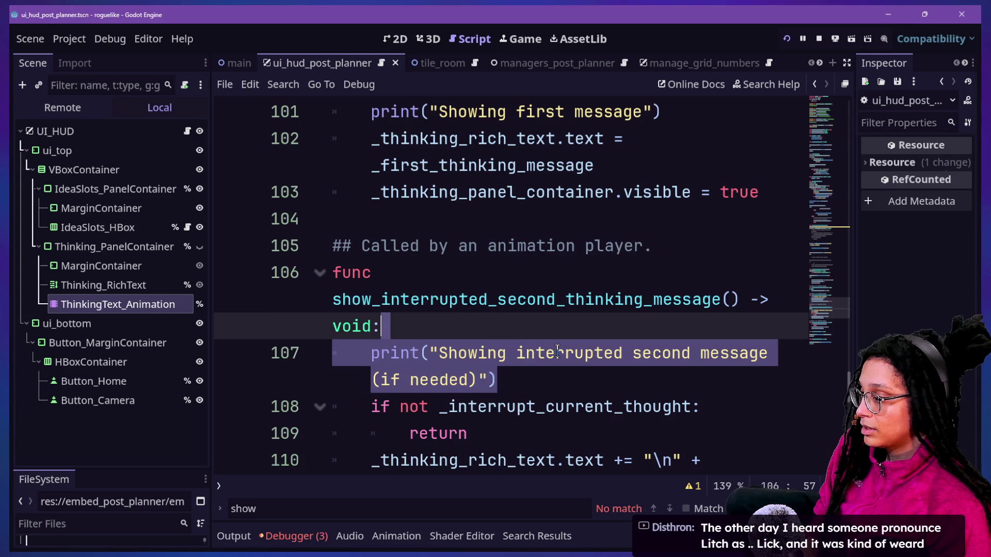
pyautogui.scroll(-2, 558, 351)
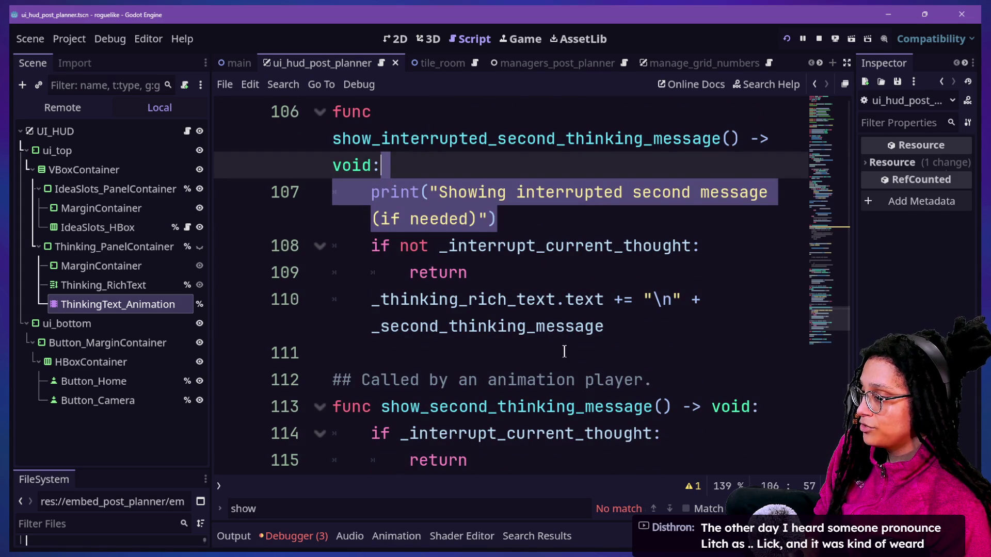
pyautogui.scroll(-4, 564, 351)
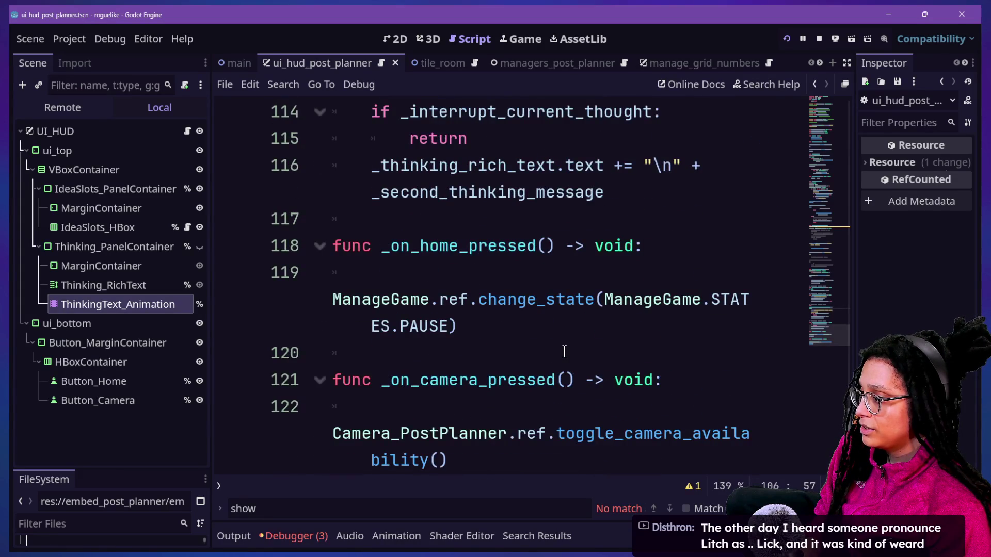
pyautogui.scroll(-3, 564, 352)
pyautogui.scroll(6, 564, 350)
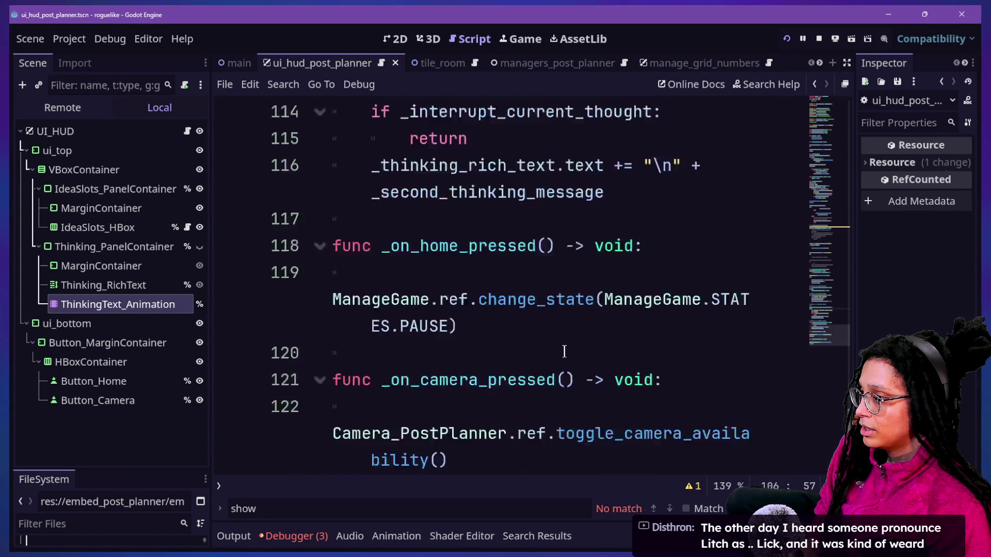
pyautogui.click(779, 332)
pyautogui.press('Return')
pyautogui.hotkey('ctrl', 'v')
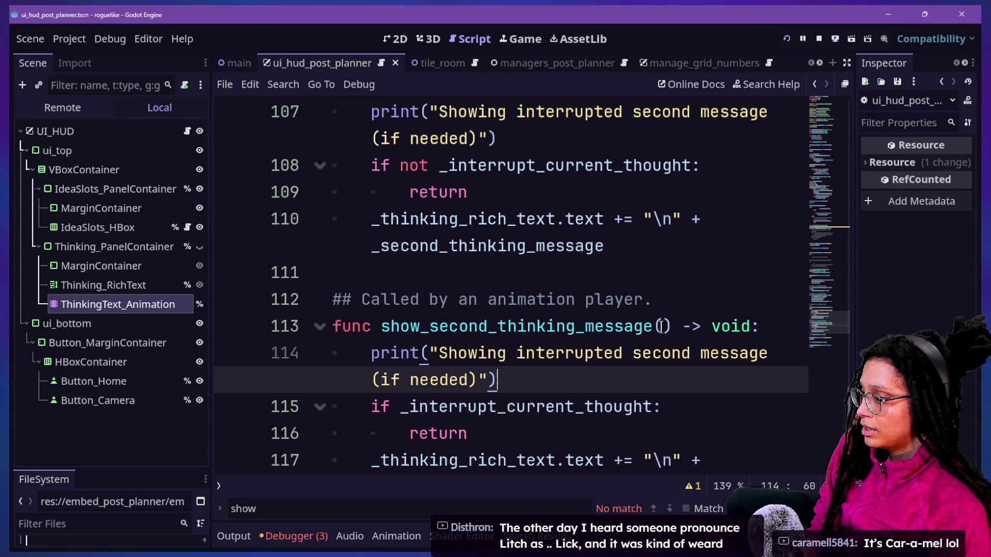
# Step: Edit the pasted print to 'Showin second thinking message', removing 'interrupted' and '(if needed)'
pyautogui.click(505, 352)
pyautogui.moveTo(504, 353); pyautogui.dragTo(633, 353)
pyautogui.press('BackSpace')
pyautogui.click(575, 353)
pyautogui.write('thhinking')
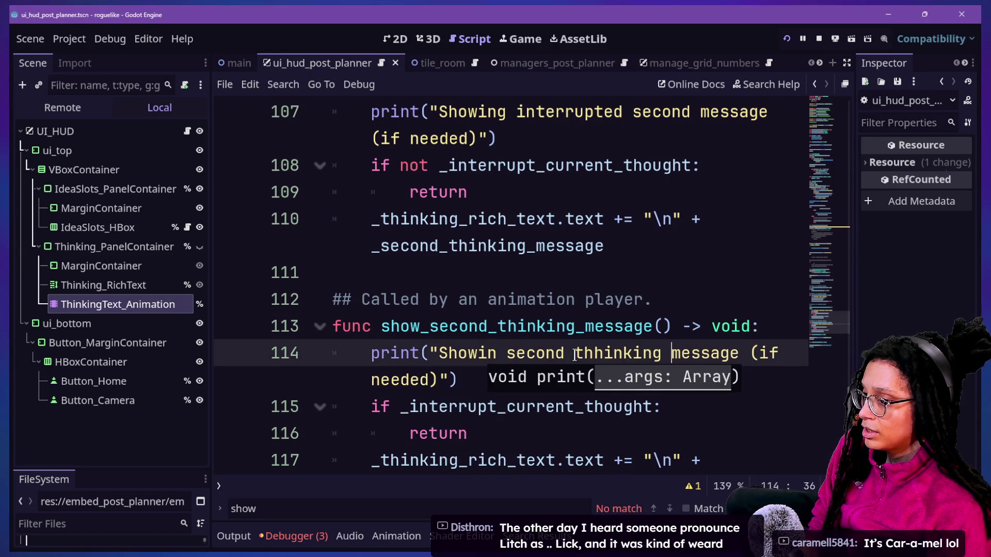
pyautogui.click(575, 299)
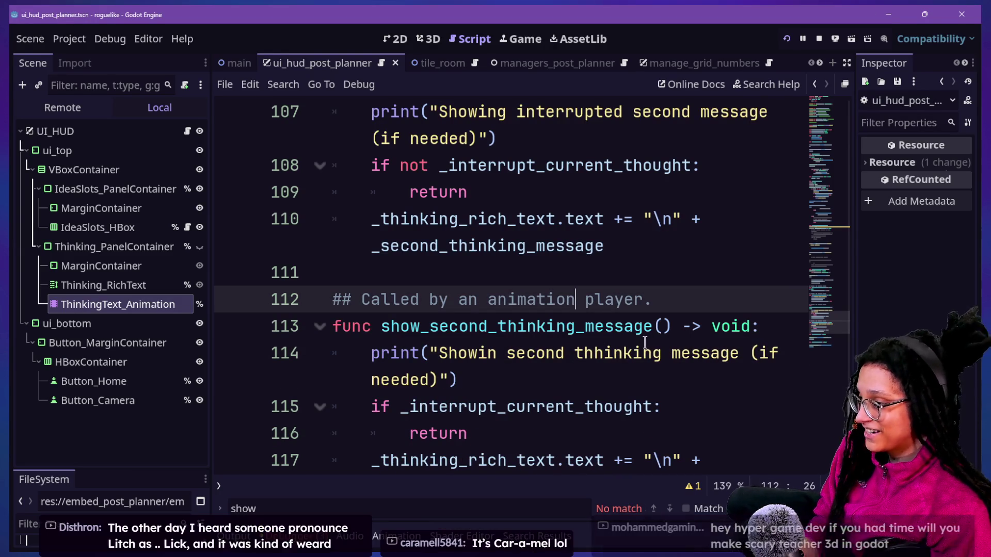
pyautogui.click(600, 353)
pyautogui.press('BackSpace')
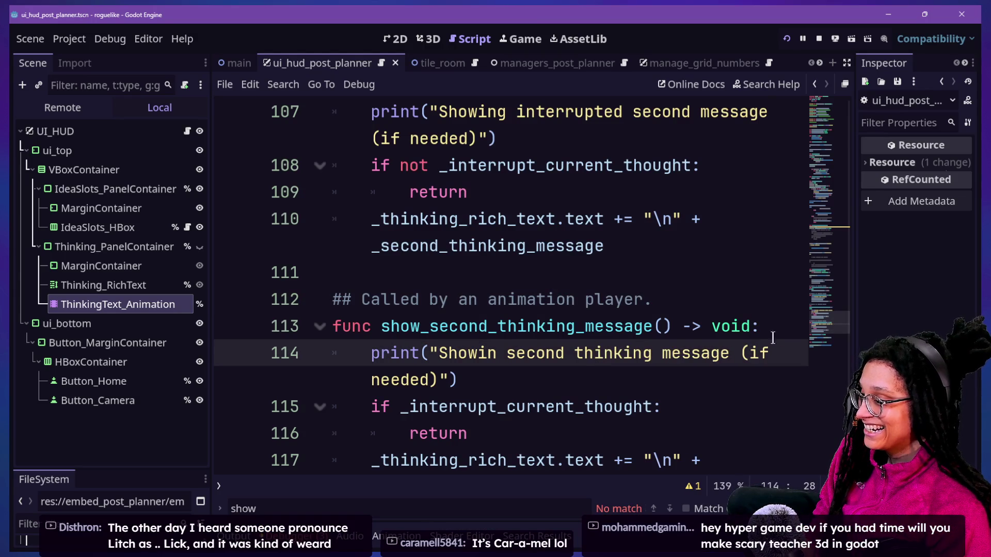
pyautogui.moveTo(730, 353)
pyautogui.mouseDown()
pyautogui.moveTo(412, 407)
pyautogui.moveTo(440, 386)
pyautogui.mouseUp()
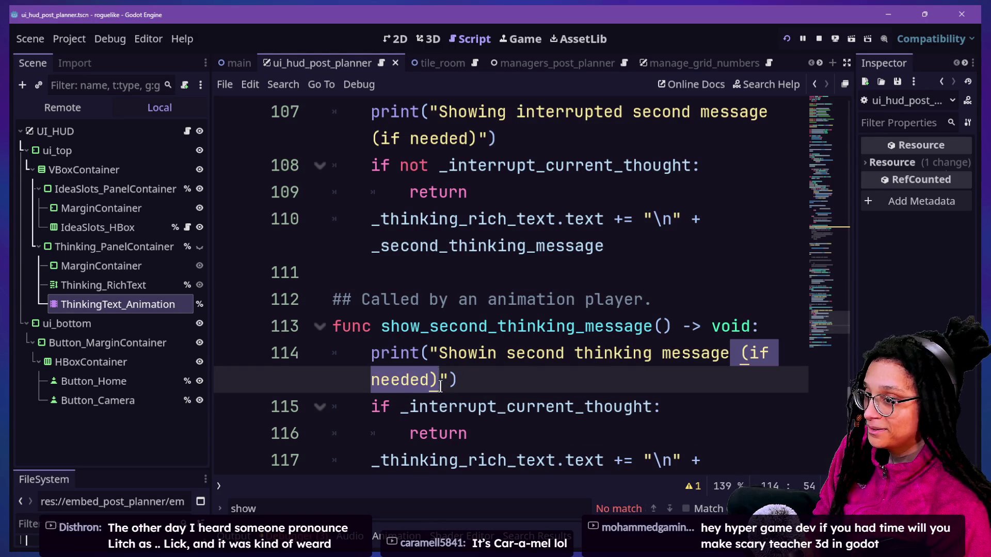
pyautogui.press('BackSpace')
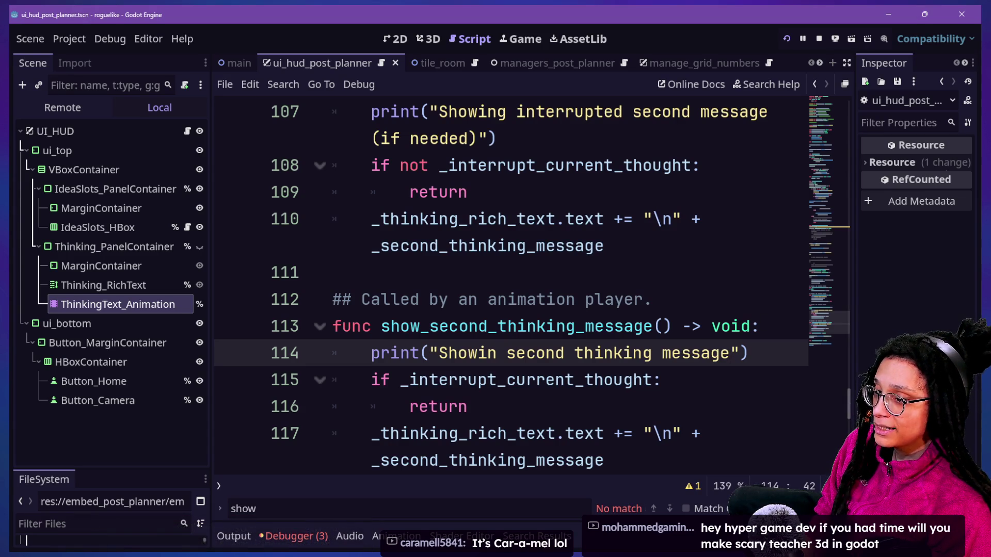
pyautogui.click(486, 246)
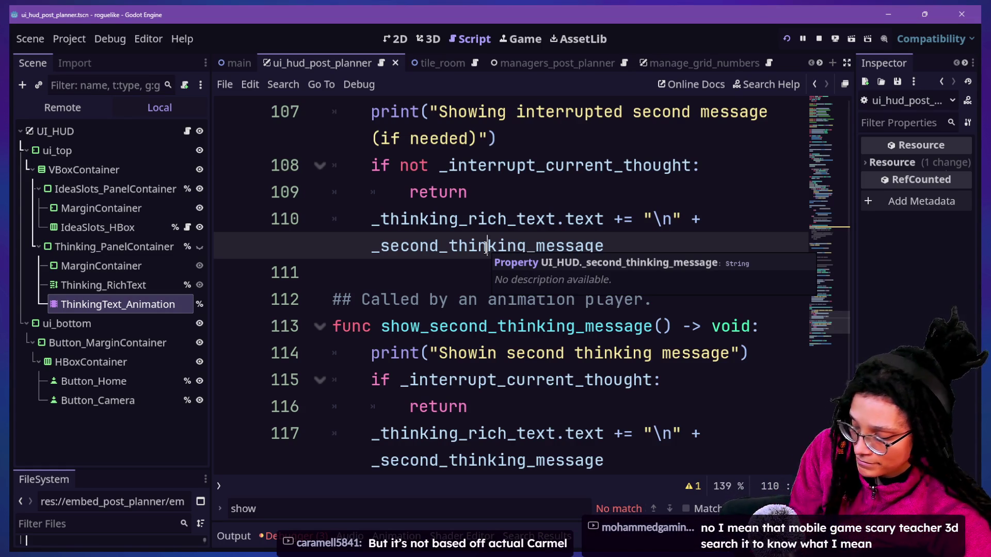
# Step: Open Windows Task View to see Godot, chat, GitHub Desktop and browser windows
pyautogui.press('super+Tab')
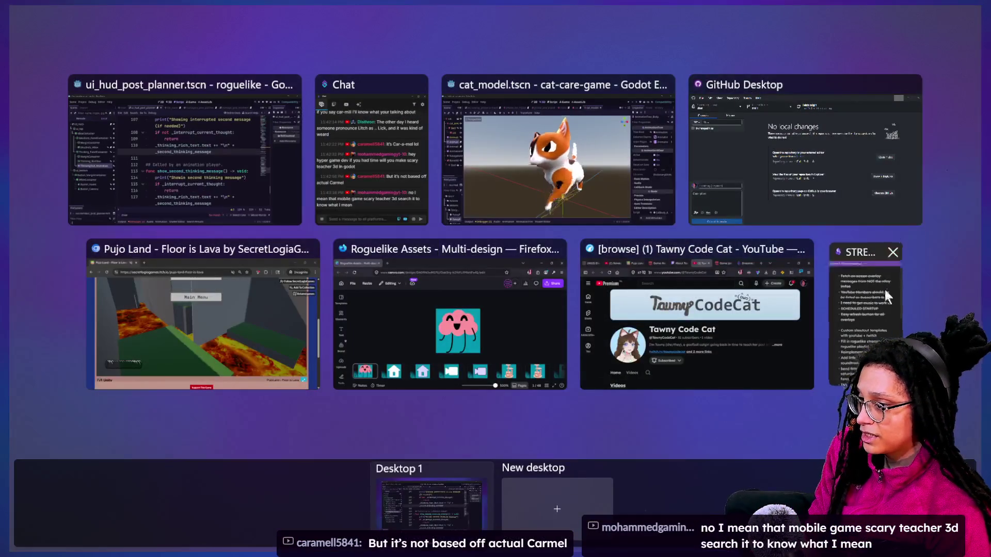
# Step: Add an indented sub-bullet 'Generally get playists orted' under the roguelike playlist task in STREAM-TO-DO
pyautogui.click(885, 289)
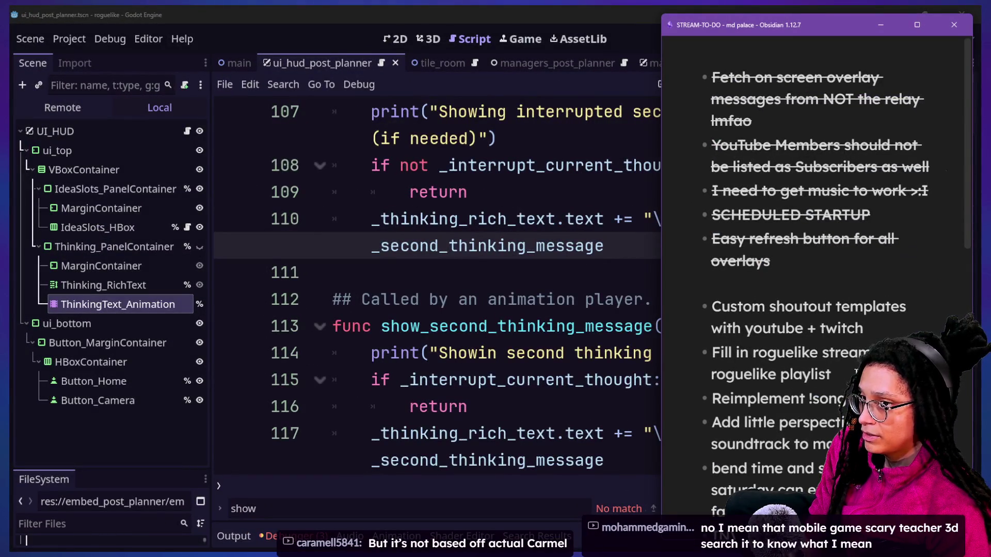
pyautogui.press('Return')
pyautogui.press('Tab')
pyautogui.write('Generally get ')
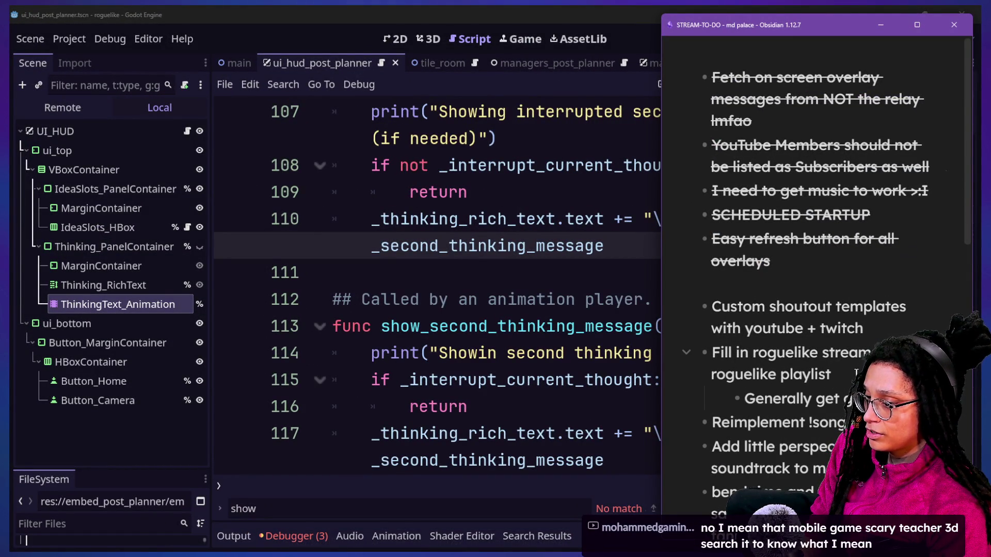
pyautogui.write('play')
pyautogui.write('ists ')
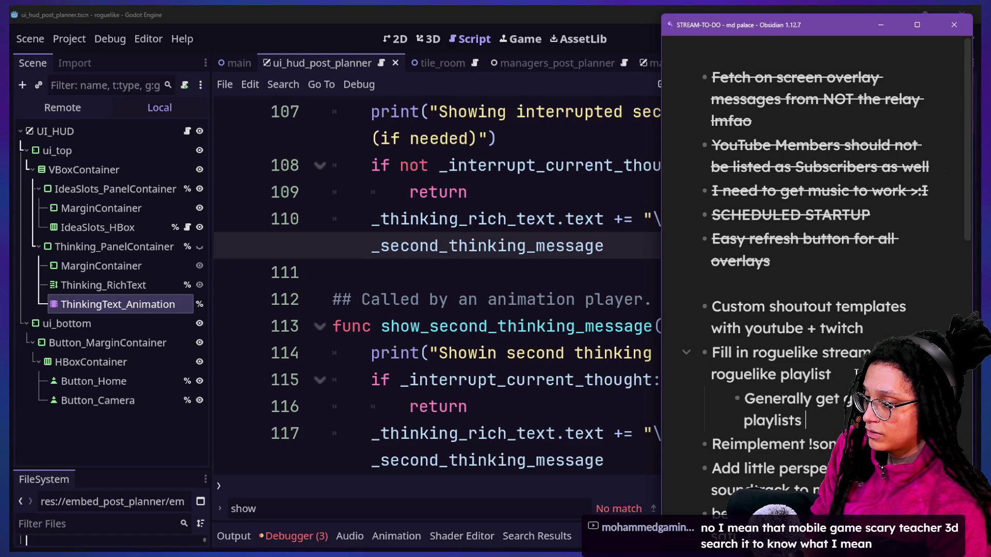
pyautogui.write('orted')
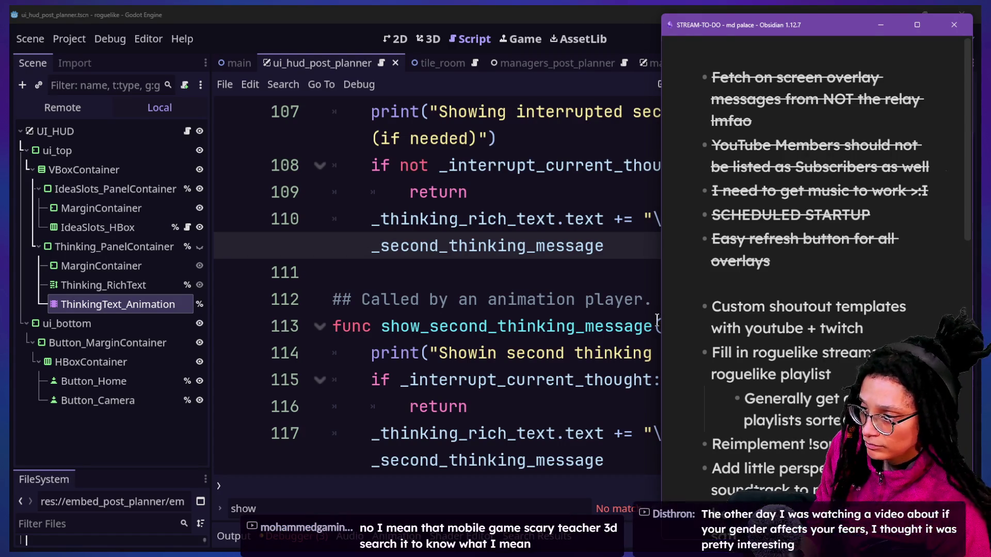
pyautogui.click(655, 325)
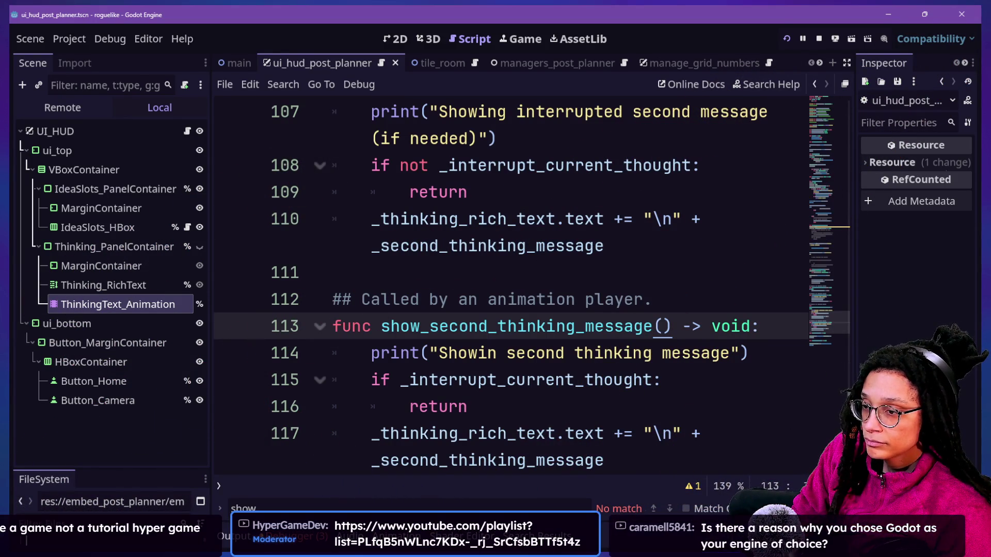
pyautogui.click(535, 247)
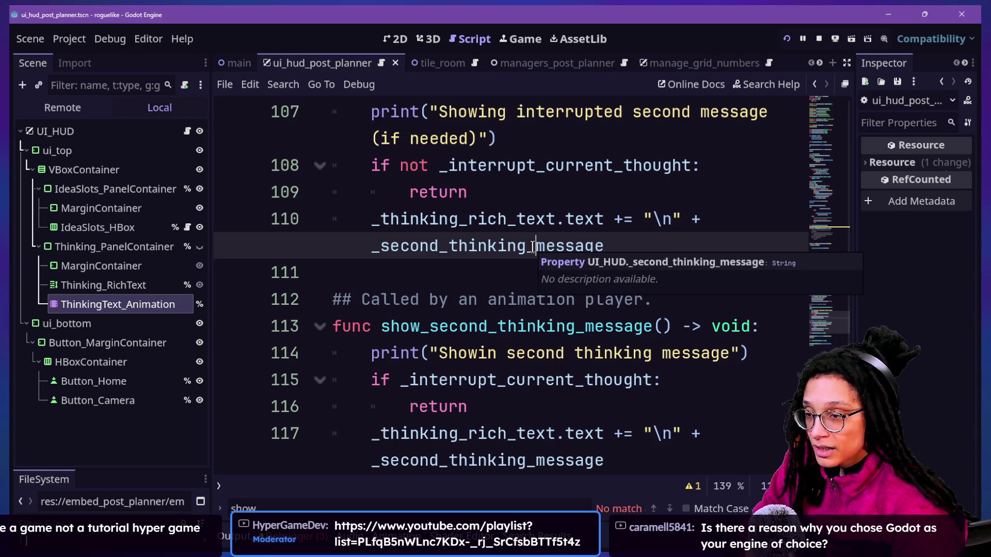
pyautogui.hotkey('alt', 'Tab')
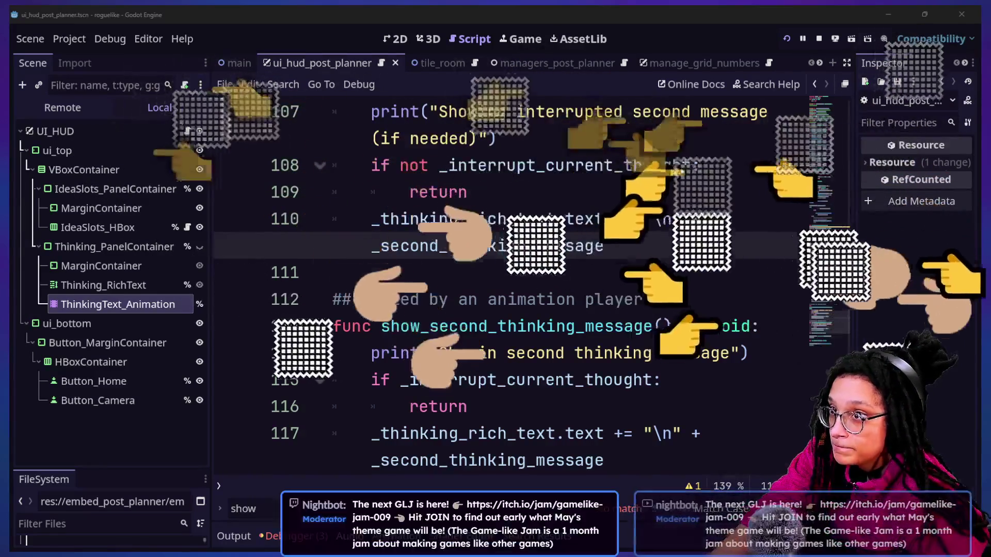
pyautogui.click(633, 263)
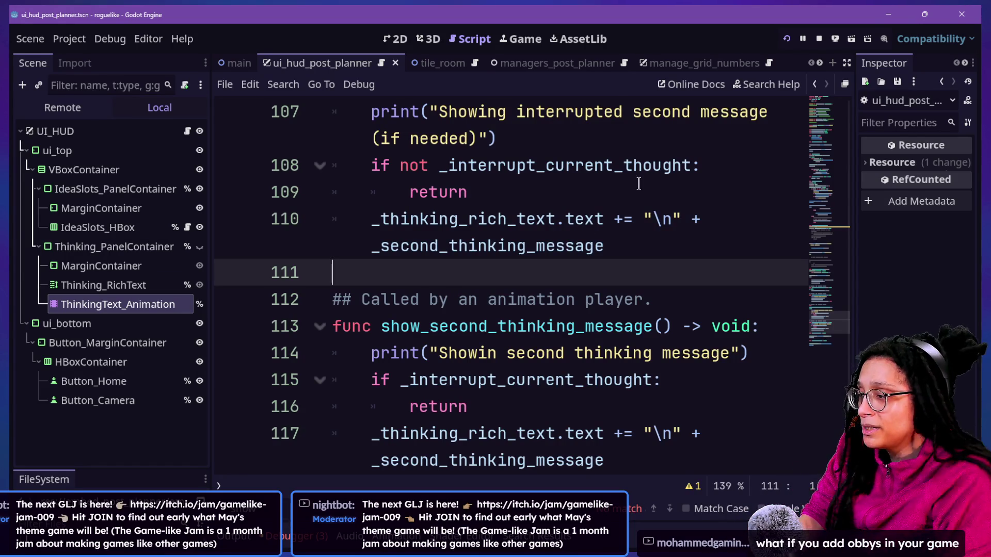
# Step: Add the missing 'g' so line 114's print reads 'Showing second thinking message'
pyautogui.click(657, 185)
pyautogui.click(650, 245)
pyautogui.press('Down')
pyautogui.press('Down')
pyautogui.press('Down')
pyautogui.press('Up')
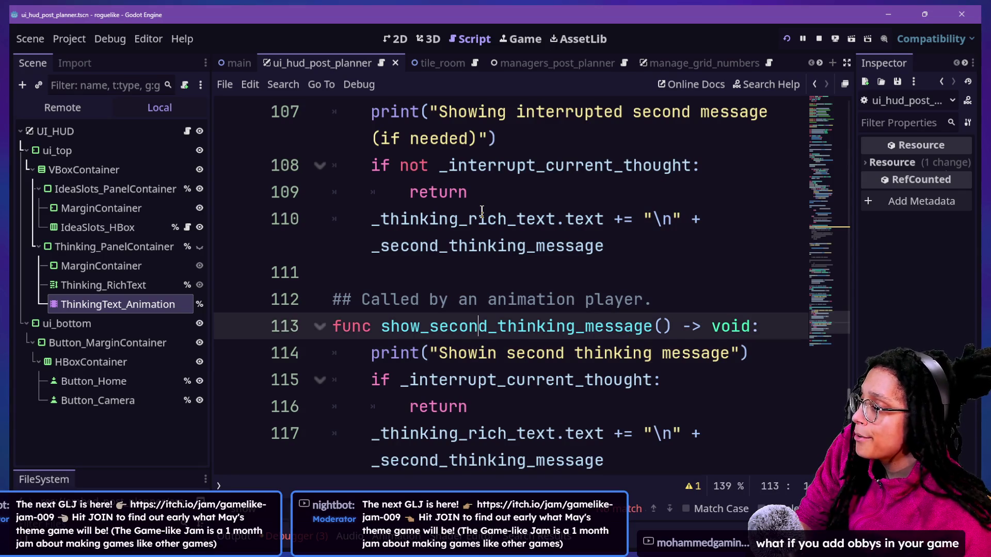
pyautogui.click(487, 275)
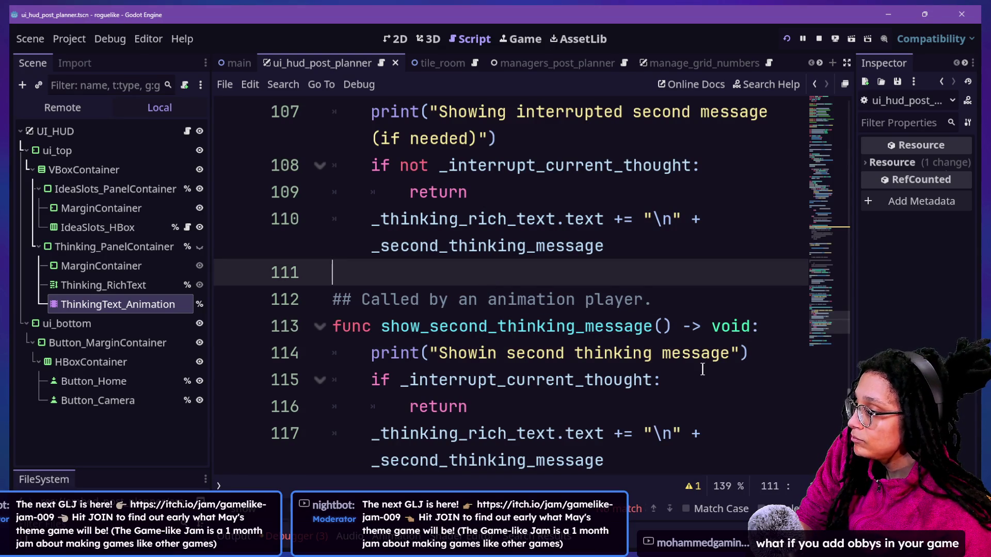
pyautogui.scroll(-2, 703, 370)
pyautogui.click(497, 192)
pyautogui.write('g')
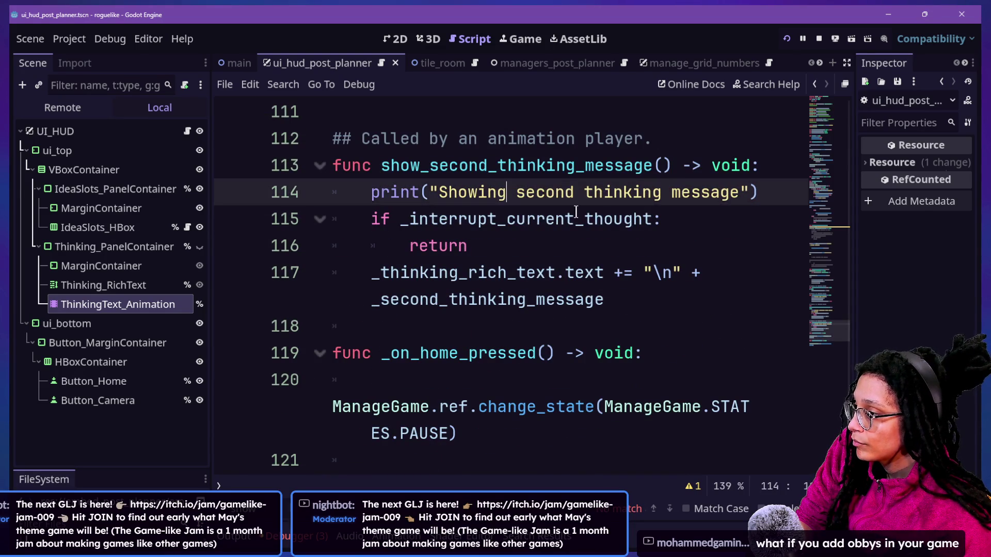
pyautogui.moveTo(785, 198); pyautogui.dragTo(778, 165)
pyautogui.scroll(-1, 586, 367)
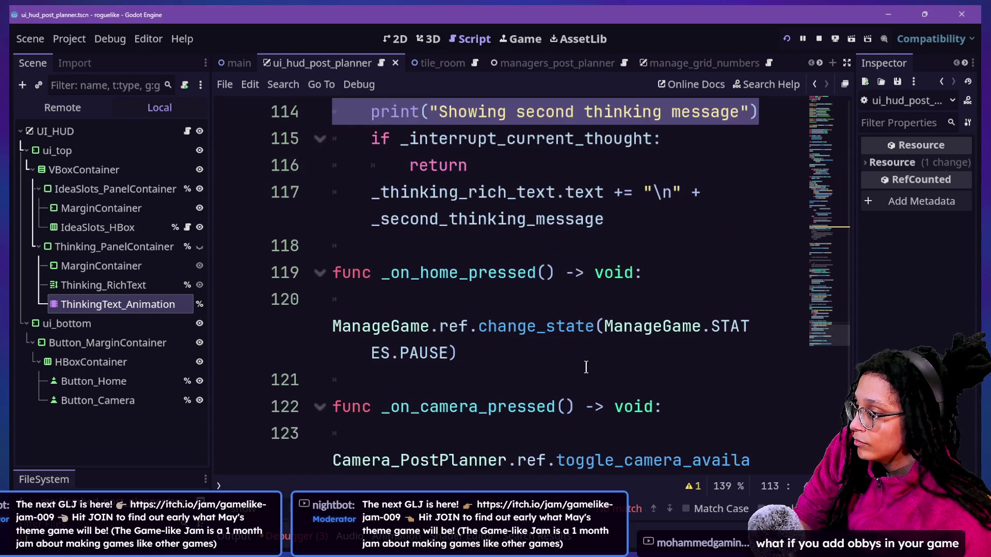
pyautogui.click(585, 367)
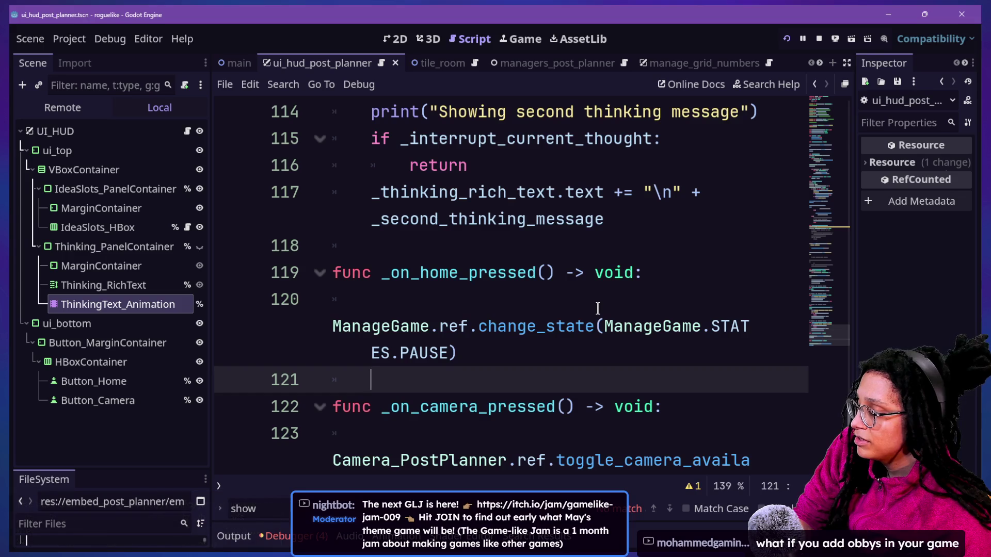
pyautogui.click(396, 536)
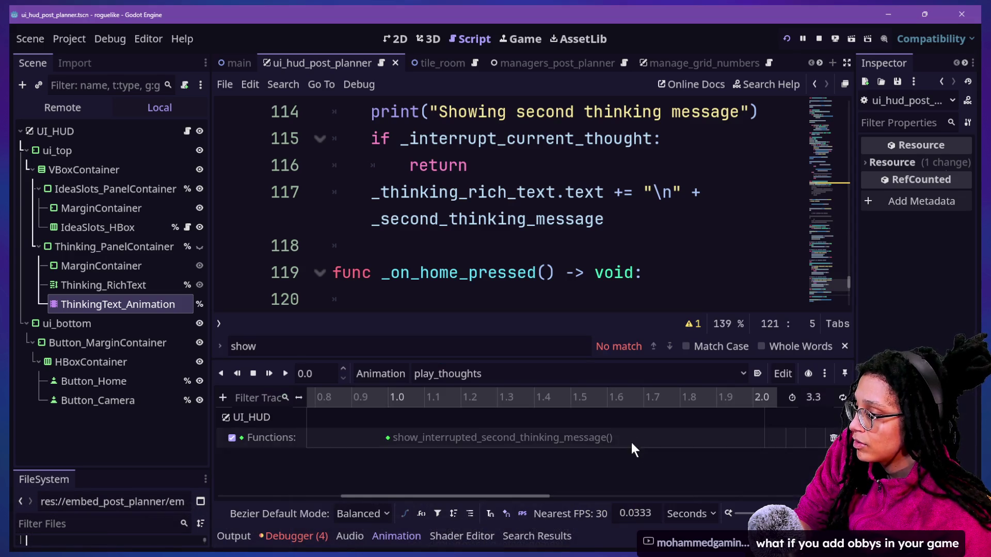
# Step: Search the script for 'interrupt' and scroll the play_thoughts Functions track toward the thinking_visibility key
pyautogui.scroll(2, 597, 223)
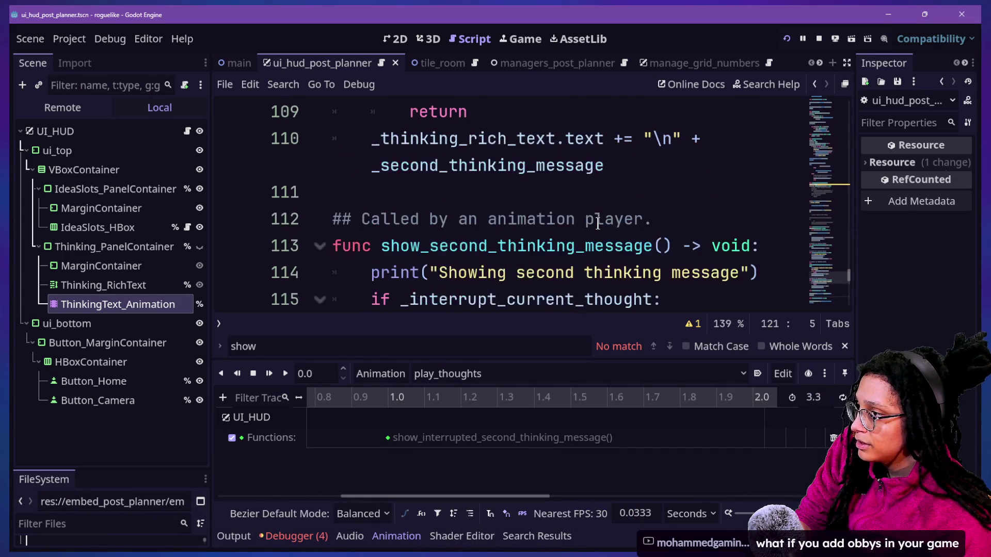
pyautogui.scroll(-5, 597, 223)
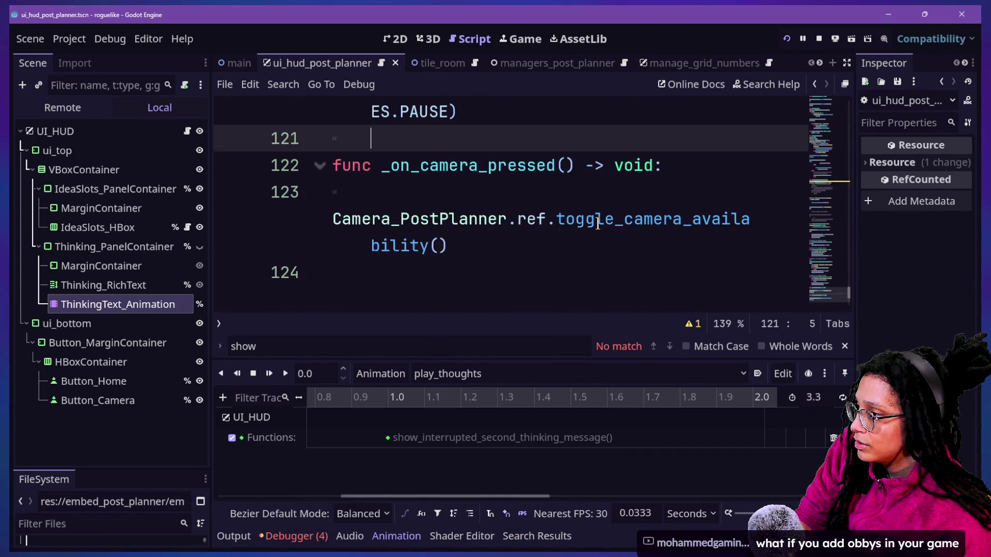
pyautogui.hotkey('ctrl', 'f')
pyautogui.write('interrupt')
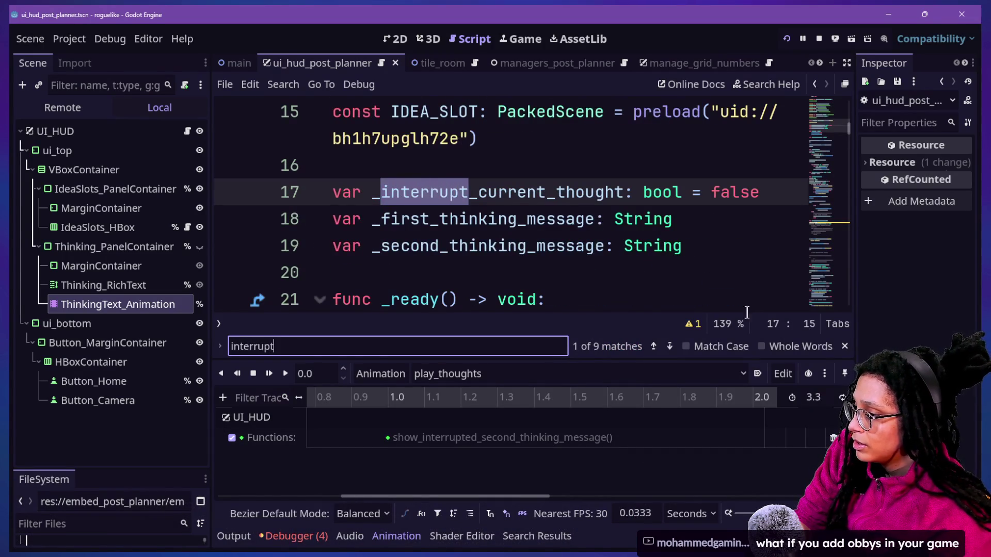
pyautogui.click(513, 488)
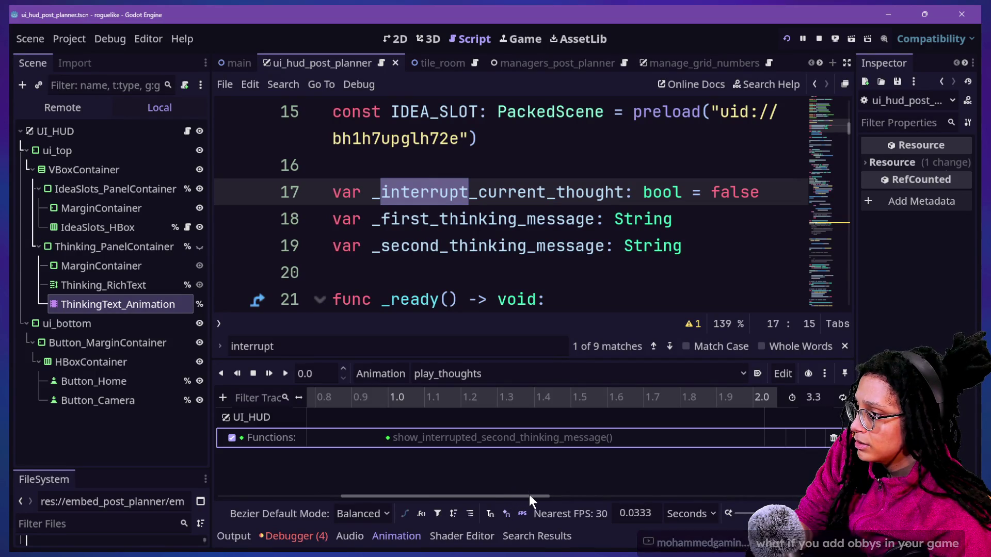
pyautogui.moveTo(522, 494)
pyautogui.mouseDown()
pyautogui.moveTo(686, 515)
pyautogui.moveTo(787, 496)
pyautogui.mouseUp()
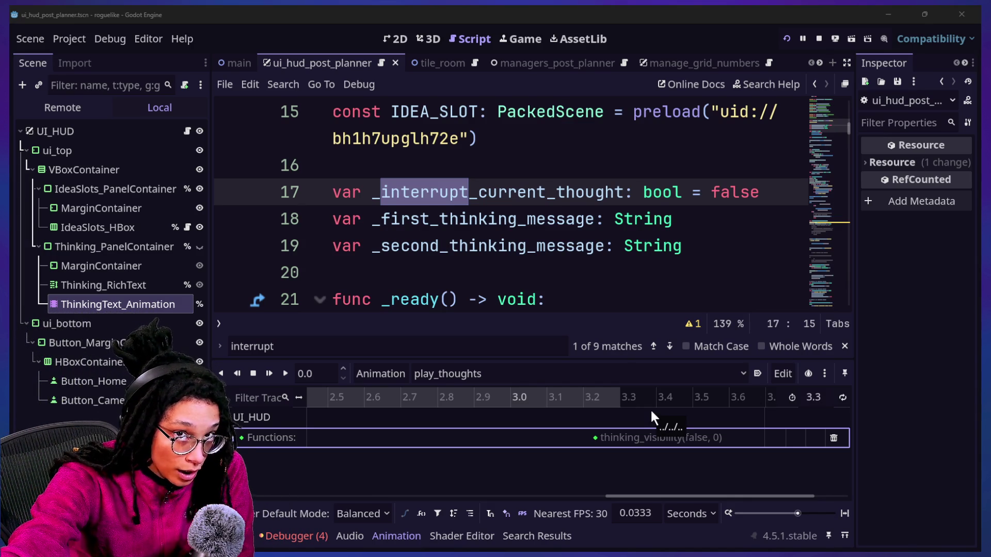
pyautogui.click(452, 217)
pyautogui.moveTo(452, 217); pyautogui.dragTo(509, 459)
pyautogui.click(491, 389)
pyautogui.moveTo(333, 192); pyautogui.dragTo(563, 342)
pyautogui.click(559, 353)
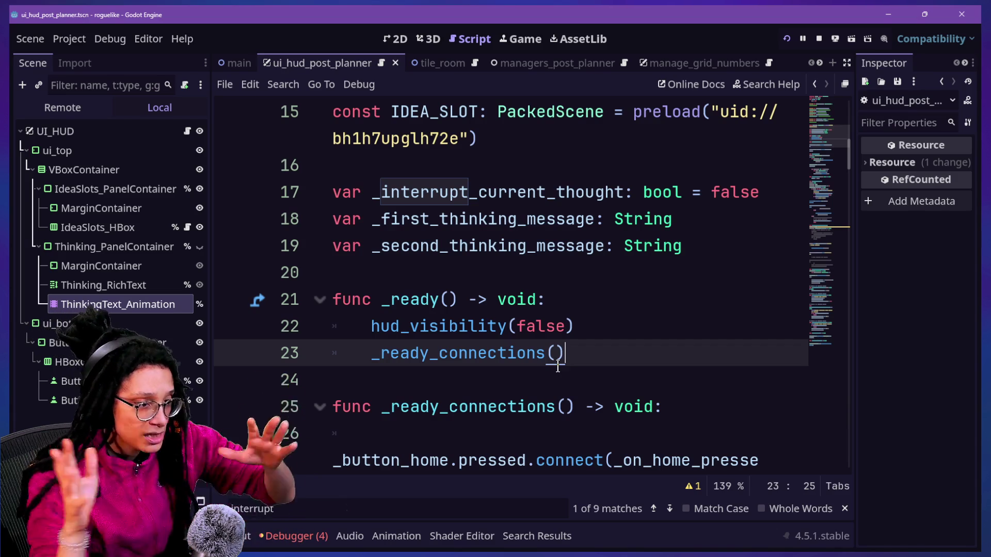
pyautogui.moveTo(550, 156); pyautogui.dragTo(614, 414)
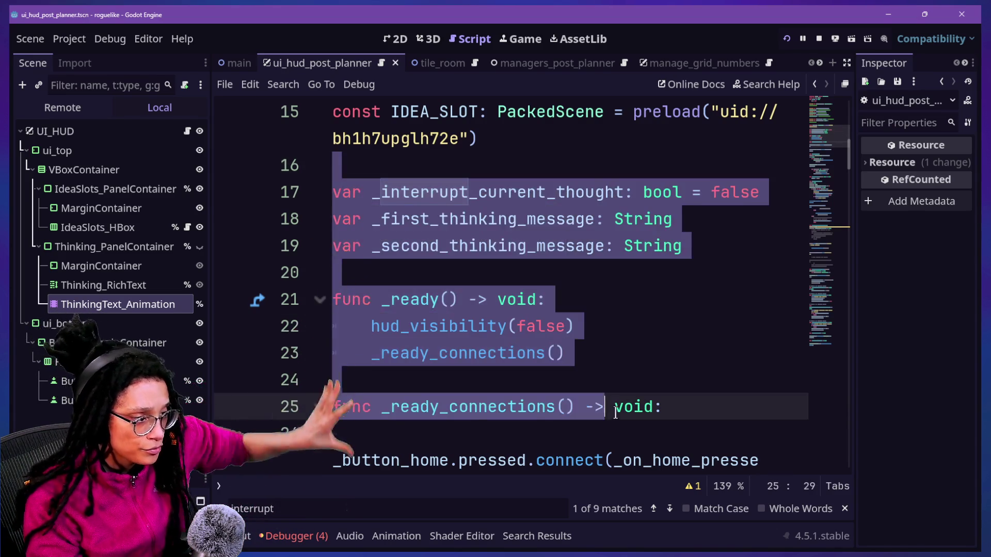
pyautogui.click(723, 456)
pyautogui.moveTo(552, 129); pyautogui.dragTo(590, 292)
pyautogui.click(601, 325)
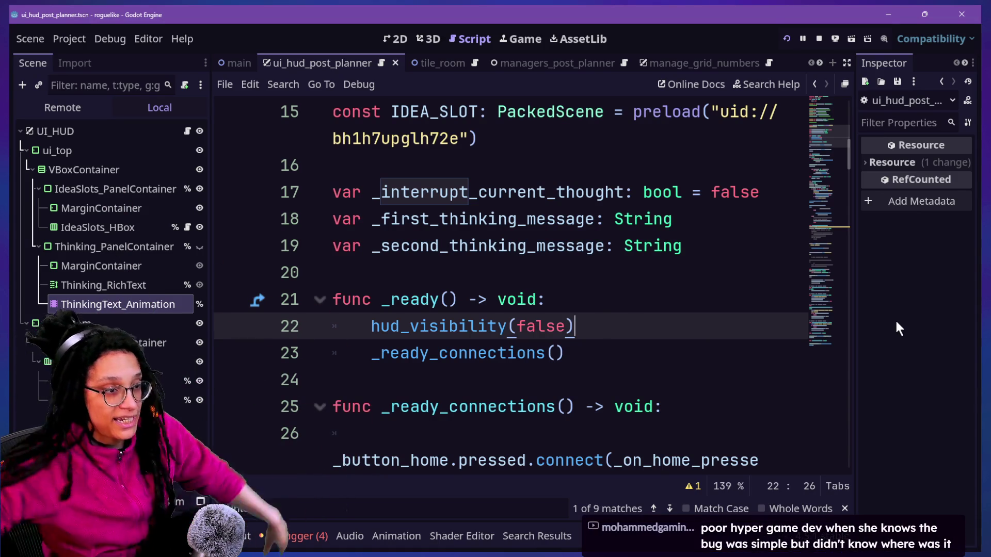
pyautogui.click(390, 536)
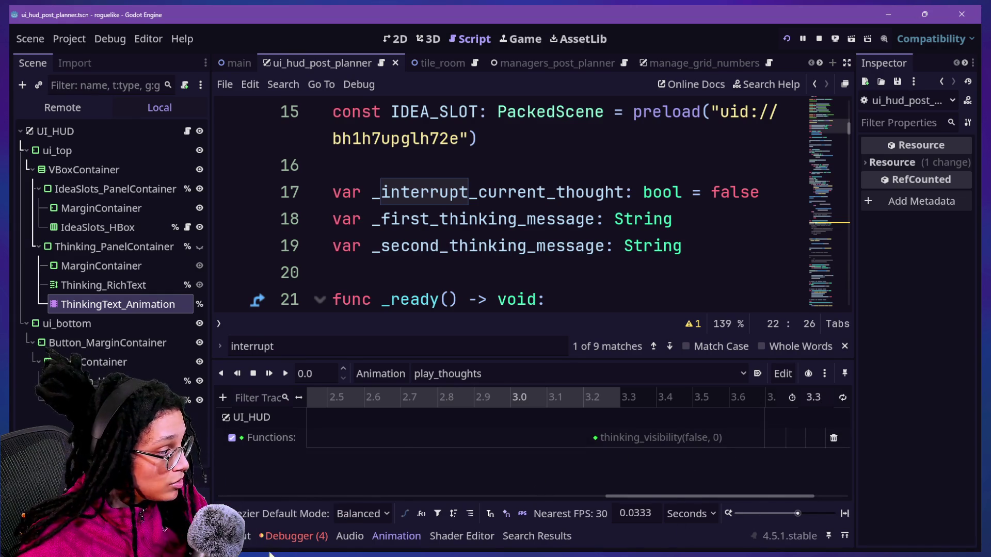
pyautogui.click(293, 536)
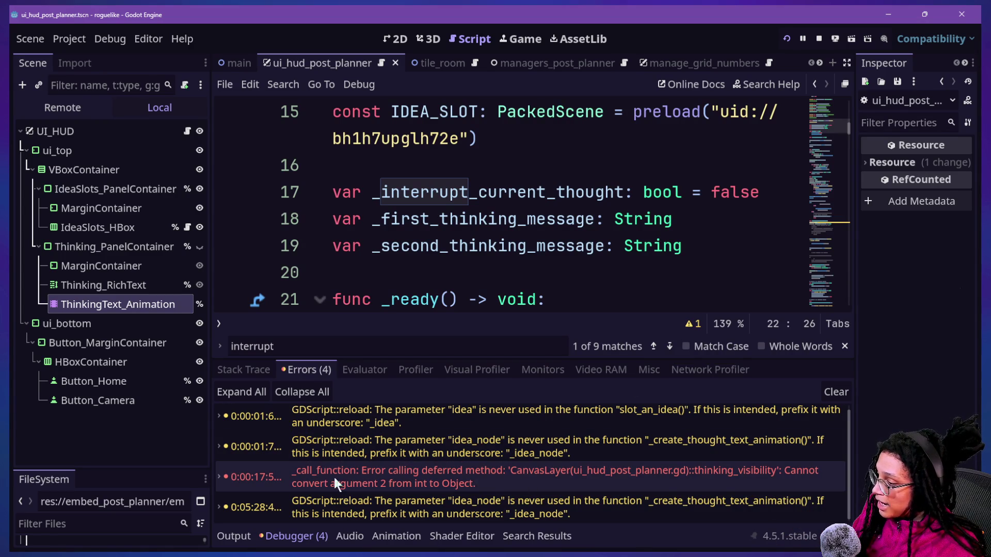
# Step: Expand and review the thinking_visibility error about converting argument 2 from int to Object
pyautogui.click(505, 477)
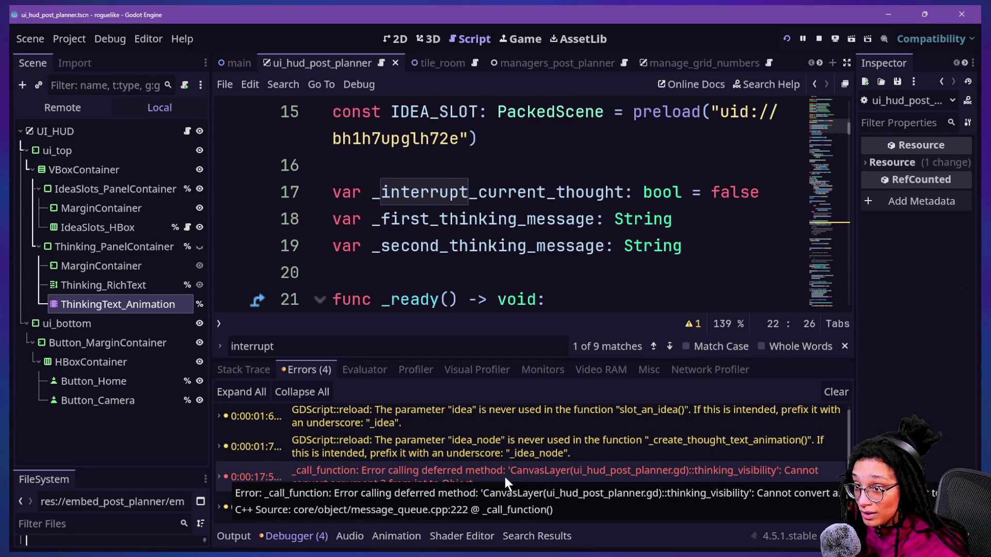
pyautogui.click(504, 476)
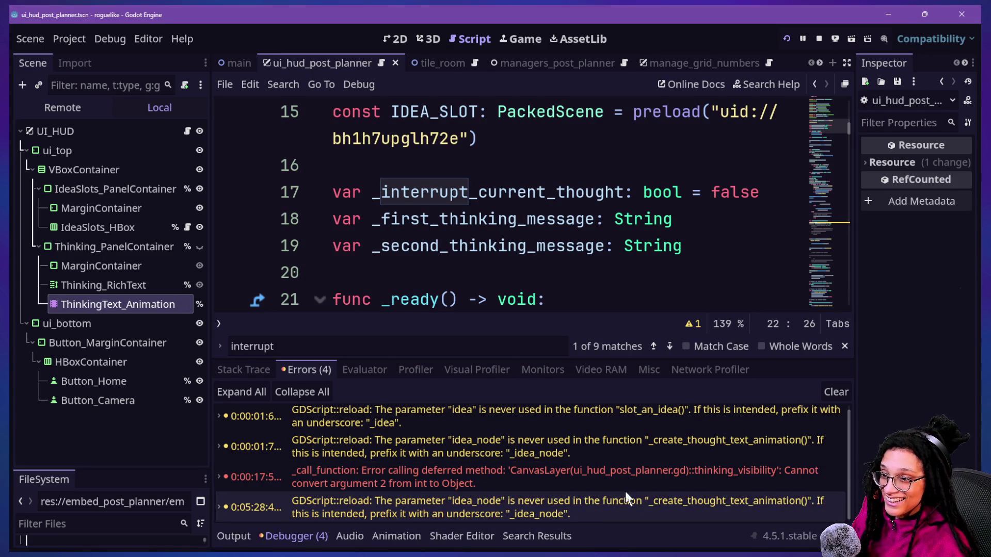
pyautogui.moveTo(707, 479)
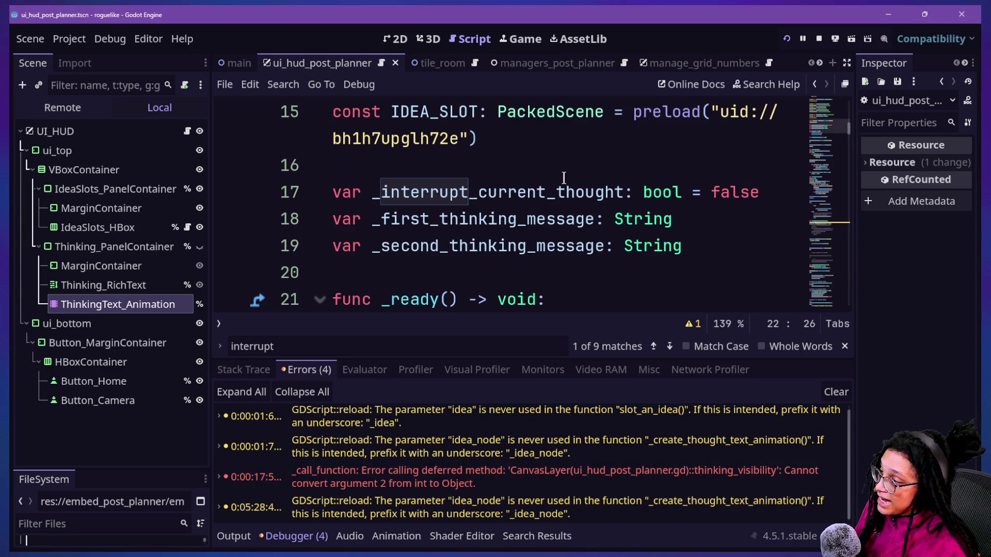
# Step: Scroll to _ready_connections and place the caret after the home button connection on line 26
pyautogui.scroll(-3, 475, 174)
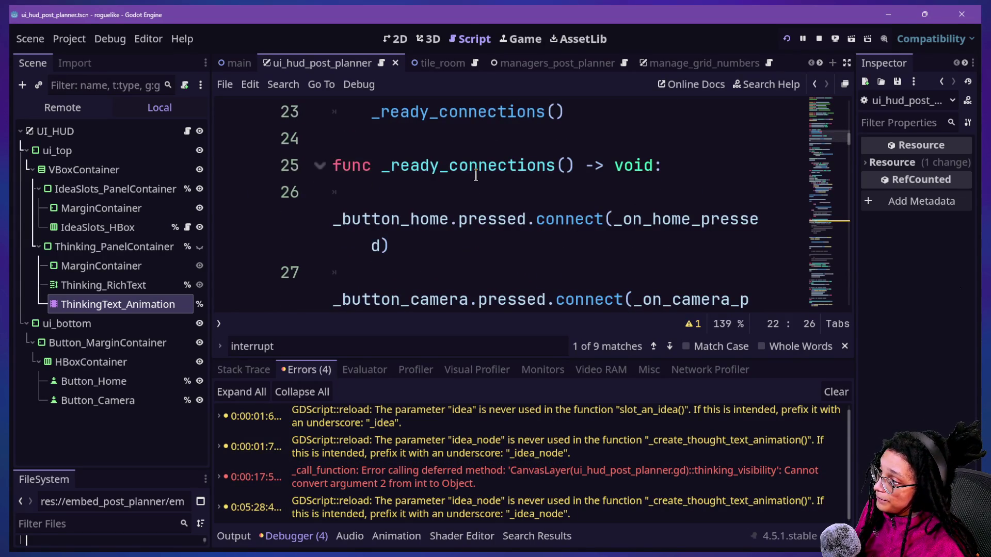
pyautogui.moveTo(401, 137); pyautogui.dragTo(569, 231)
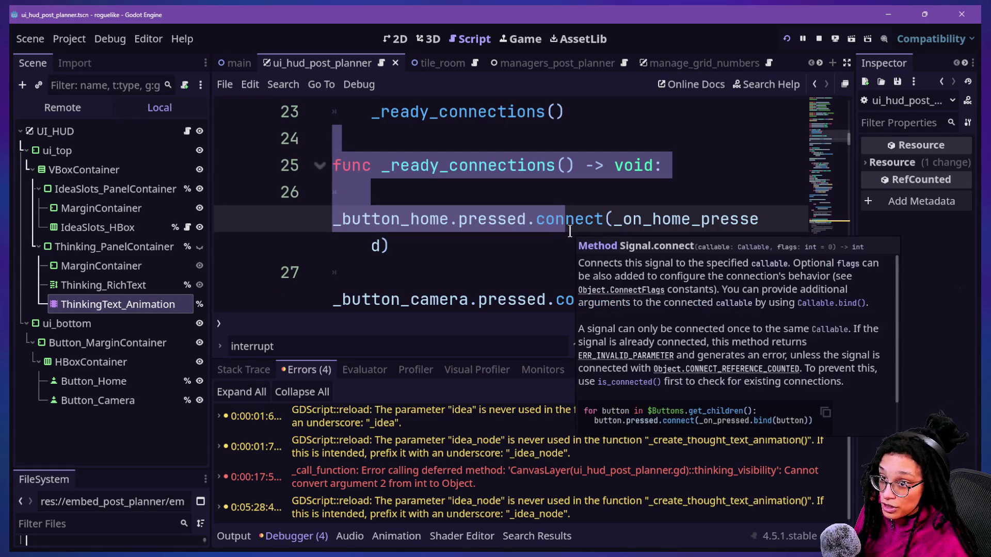
pyautogui.click(564, 233)
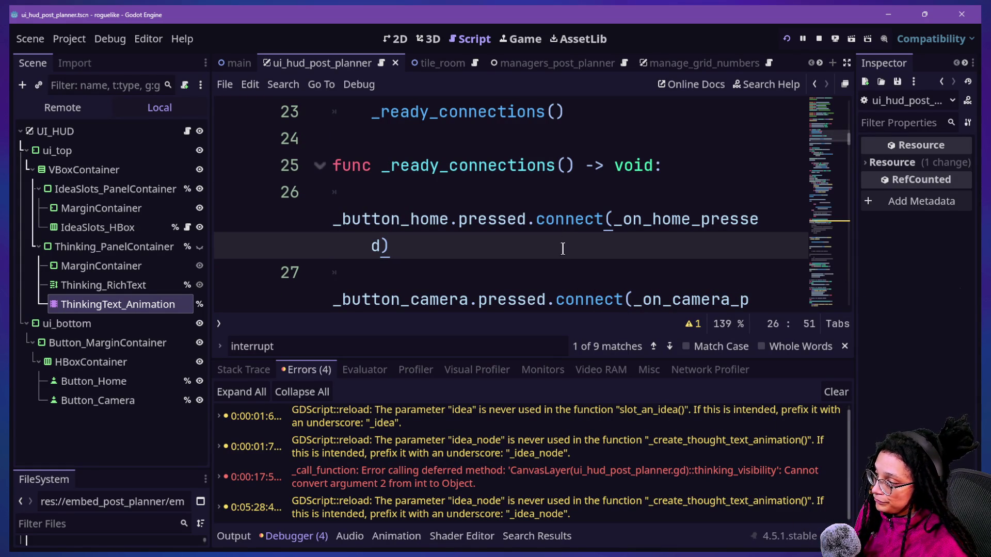
pyautogui.press('Down')
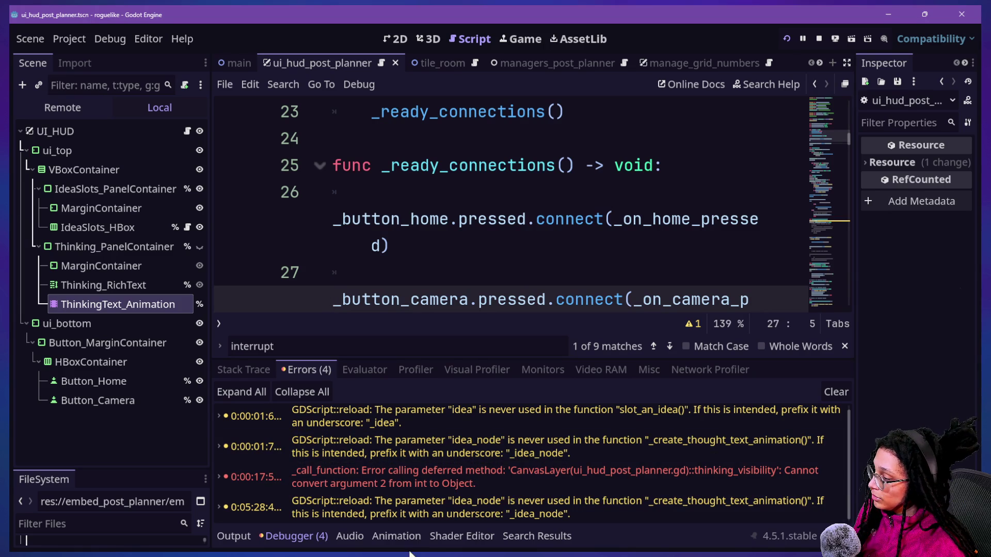
pyautogui.click(411, 539)
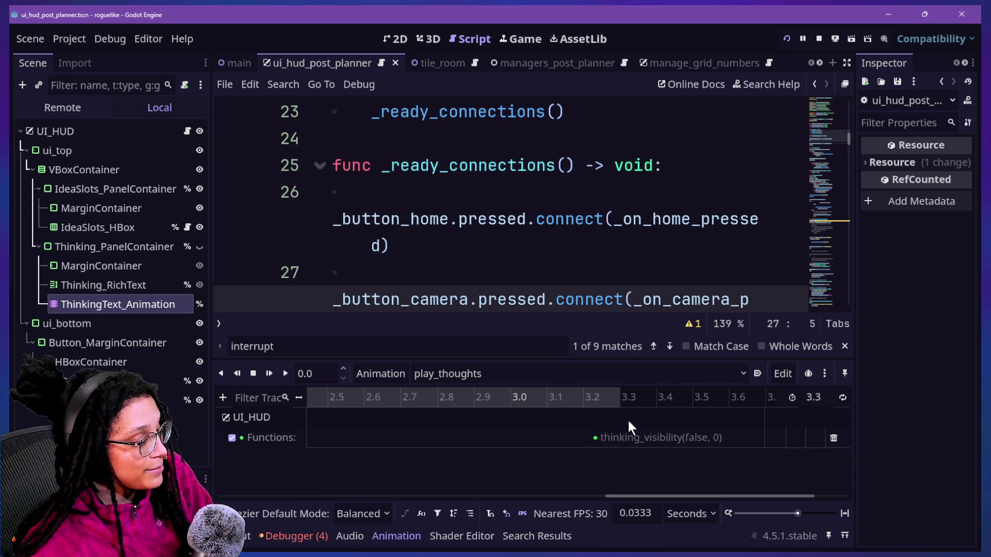
# Step: Scrub the play_thoughts timeline to the thinking_visibility(false, 0) key near 3.3 s
pyautogui.hscroll(2, 630, 421)
pyautogui.hscroll(-5, 629, 421)
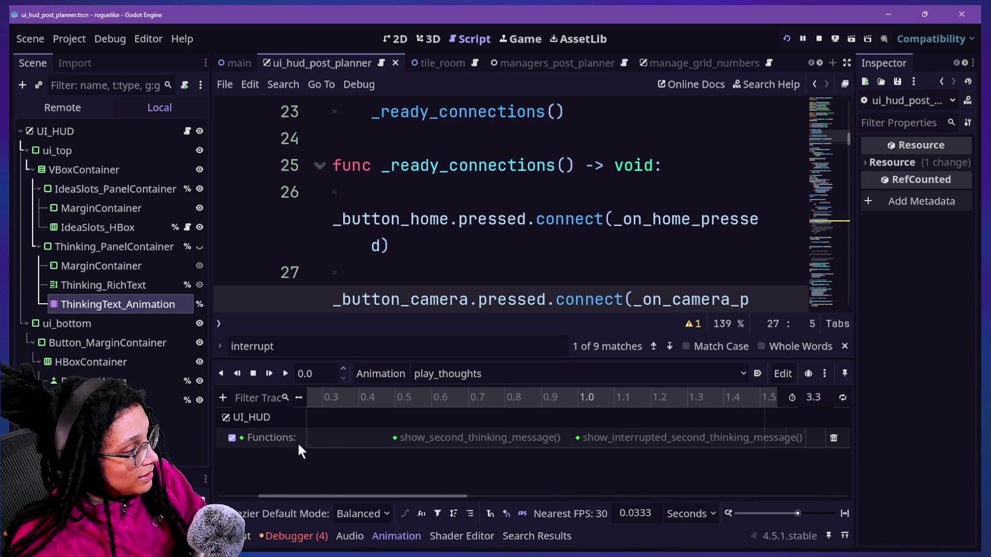
pyautogui.moveTo(361, 394)
pyautogui.mouseDown()
pyautogui.moveTo(382, 385)
pyautogui.moveTo(418, 395)
pyautogui.moveTo(646, 397)
pyautogui.mouseUp()
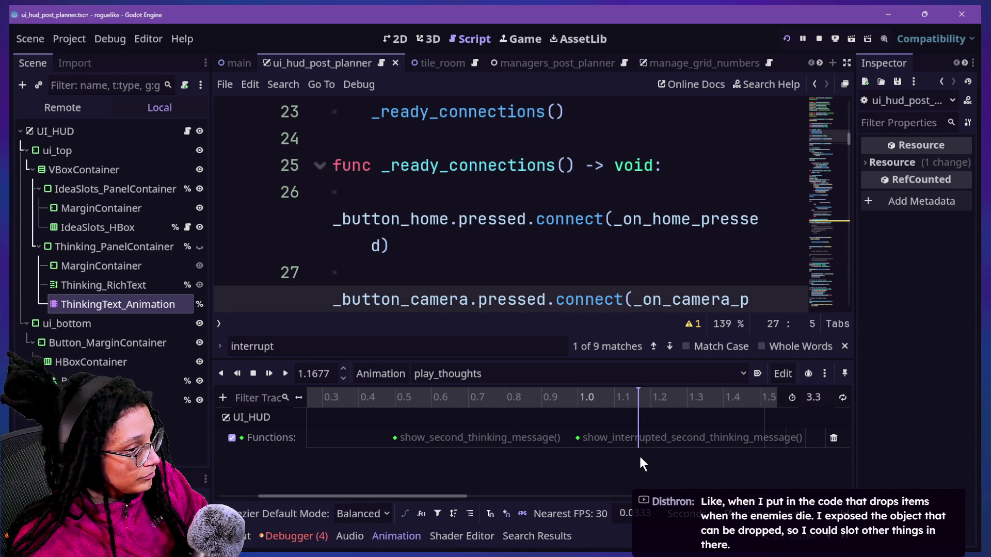
pyautogui.hscroll(5, 639, 454)
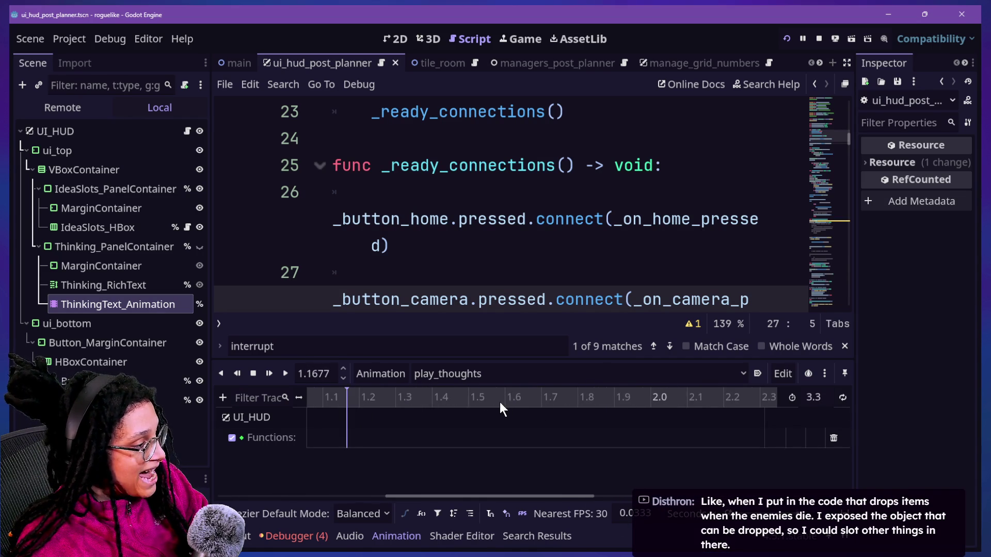
pyautogui.hscroll(5, 499, 402)
pyautogui.click(537, 405)
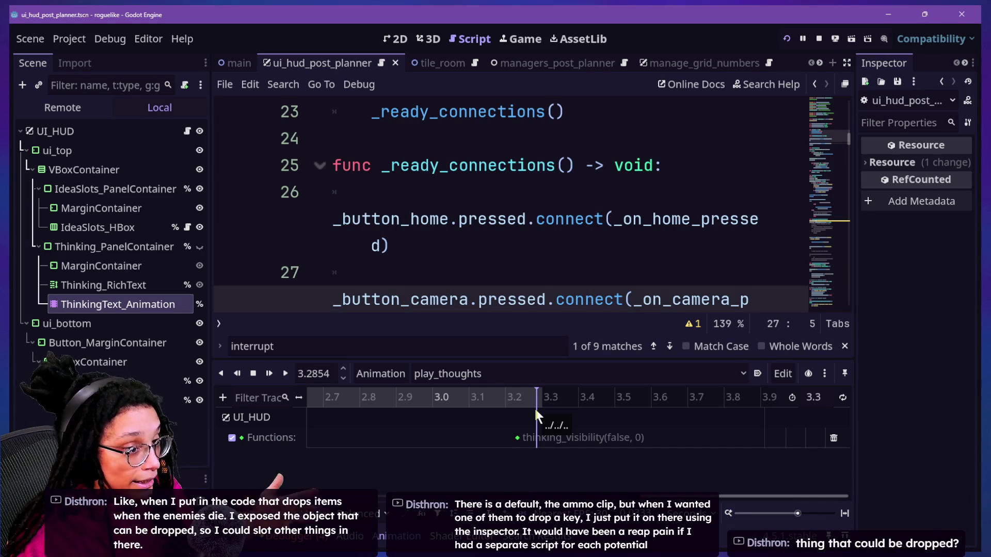
pyautogui.moveTo(535, 413); pyautogui.dragTo(483, 407)
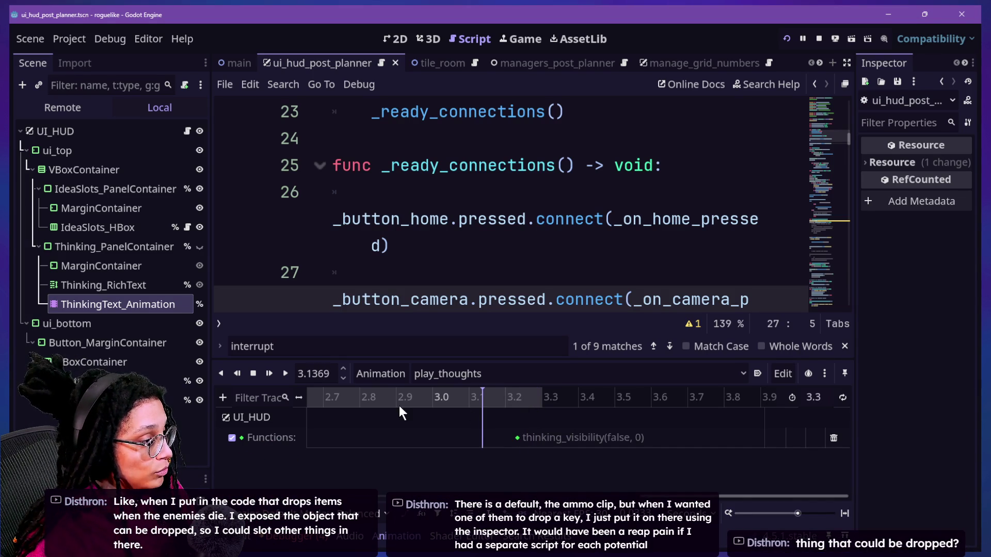
# Step: Rewind the play_thoughts playhead to 0 and scroll along the timeline
pyautogui.hscroll(-5, 398, 405)
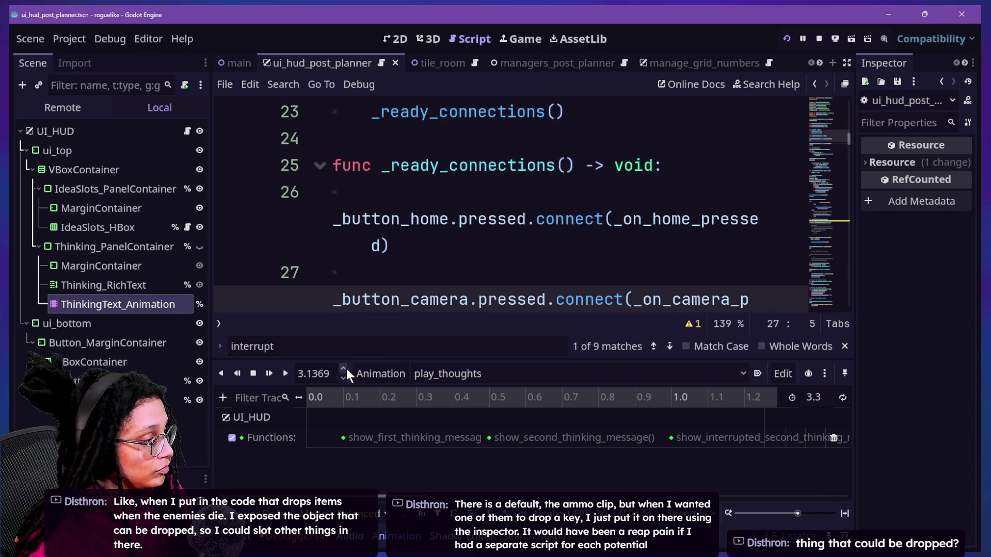
pyautogui.moveTo(329, 388); pyautogui.dragTo(331, 387)
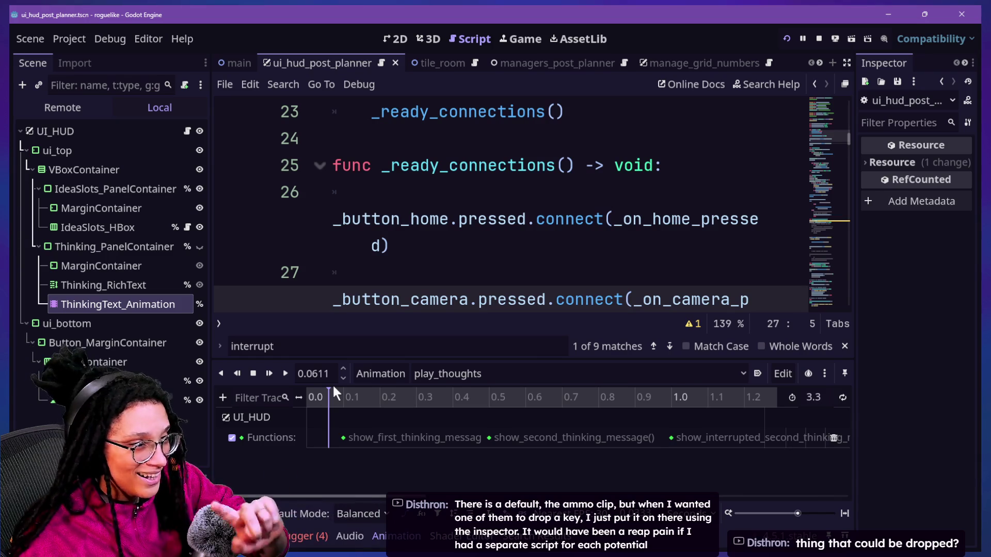
pyautogui.hscroll(8, 658, 444)
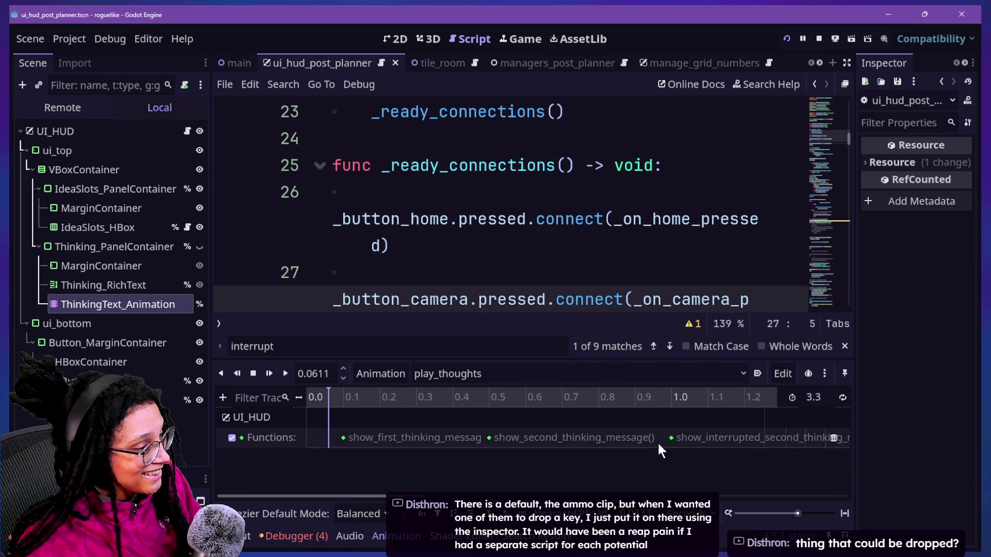
pyautogui.hscroll(3, 658, 444)
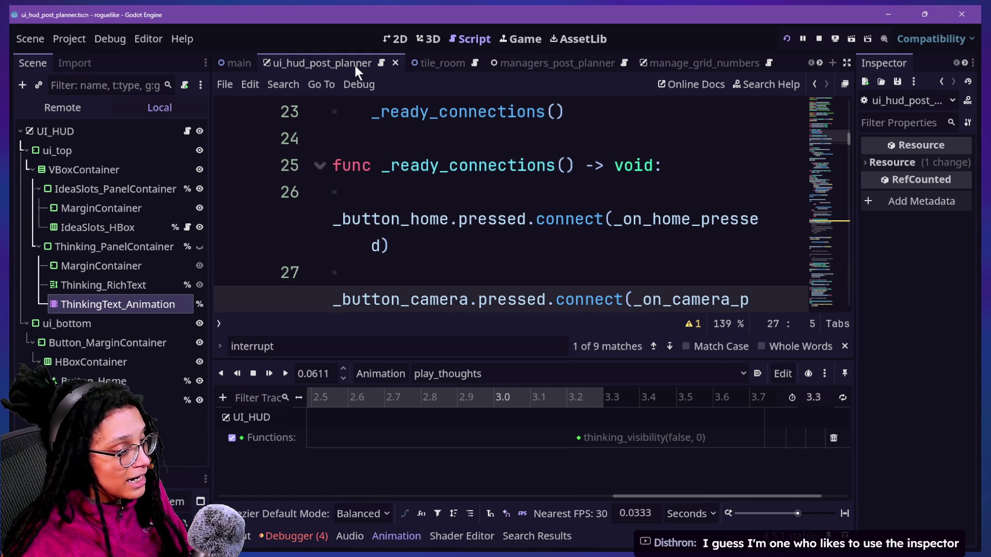
# Step: Inspect the play_thoughts function keys, select lines 24–27, and close the script search bar
pyautogui.moveTo(527, 222)
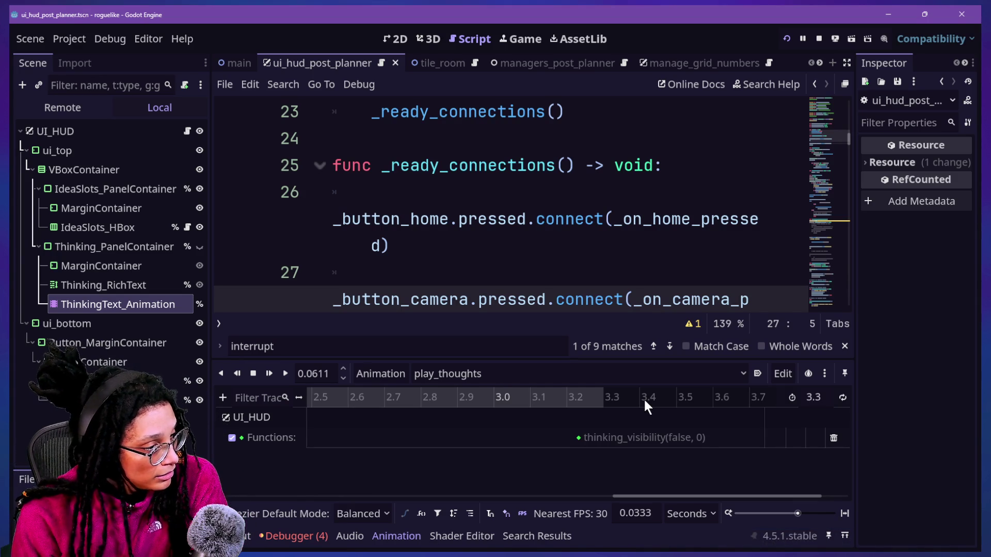
pyautogui.hscroll(-5, 515, 436)
pyautogui.hscroll(-3, 515, 437)
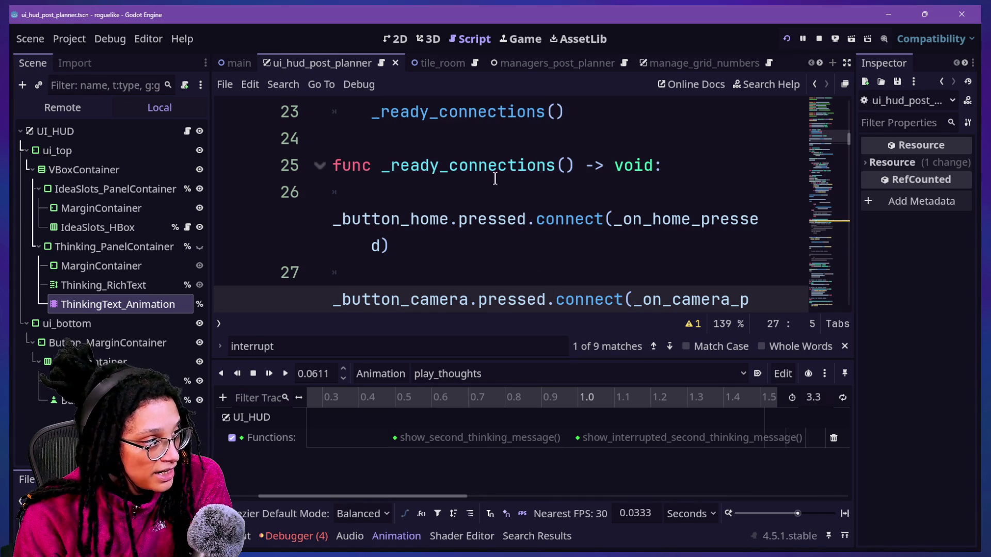
pyautogui.moveTo(366, 134); pyautogui.dragTo(543, 281)
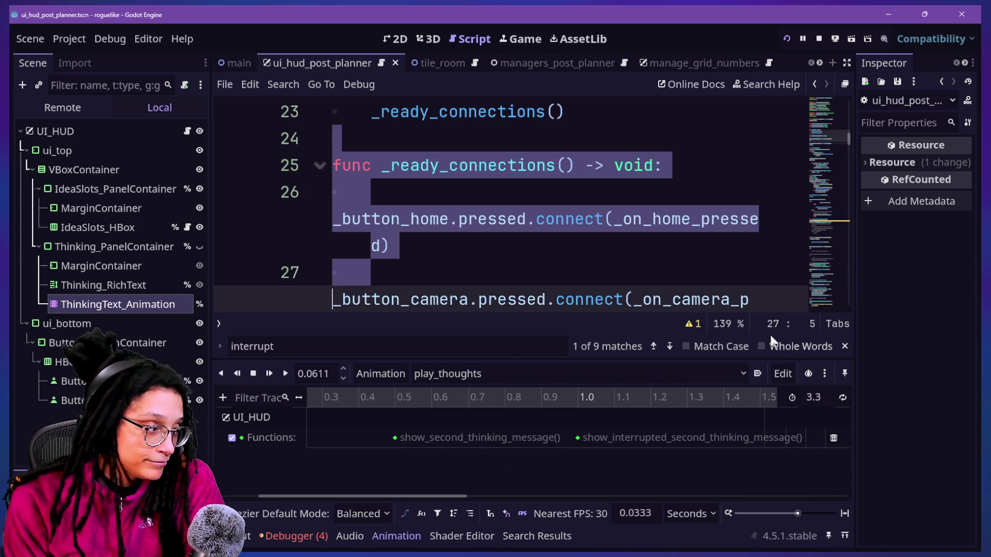
pyautogui.hscroll(6, 631, 398)
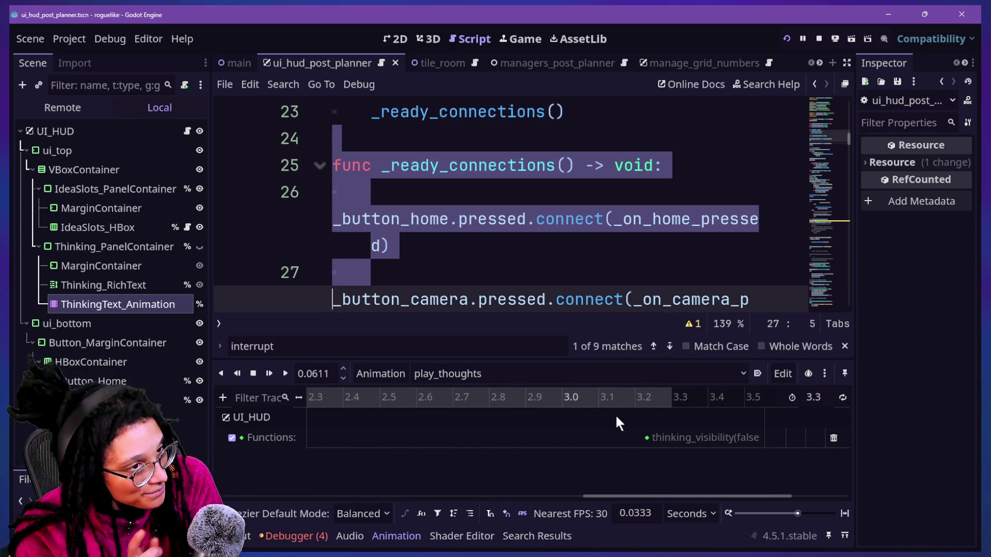
pyautogui.hscroll(1, 595, 438)
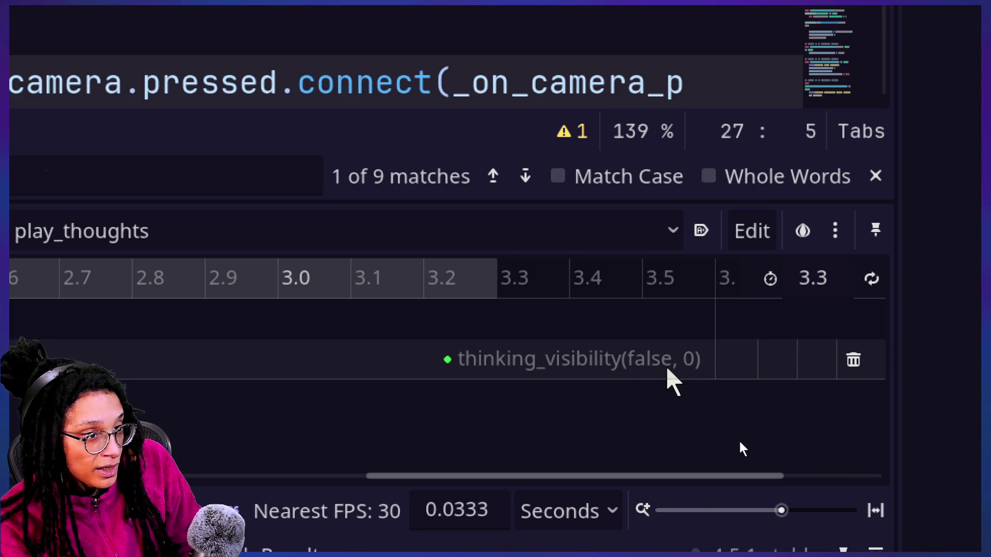
pyautogui.press('Escape')
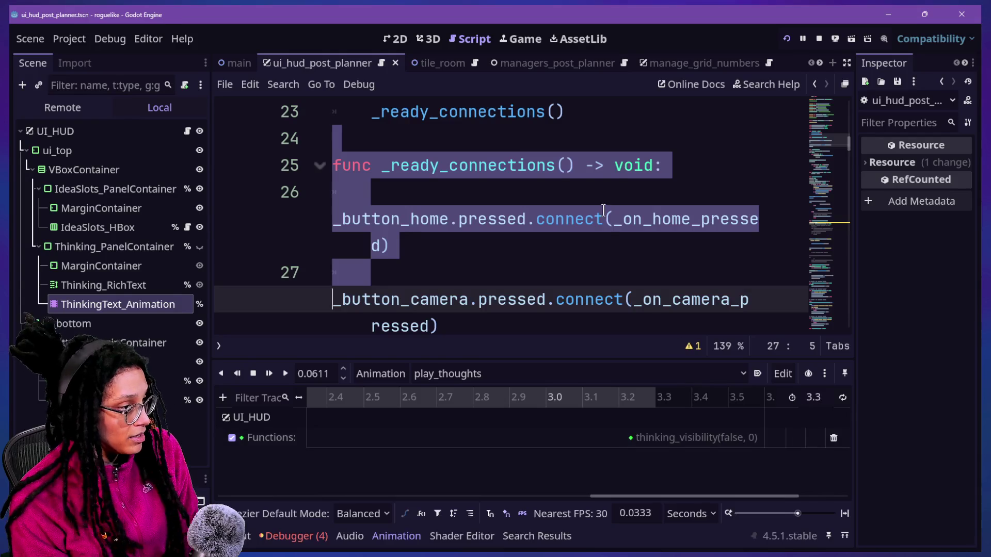
# Step: Find 'thinking_visib' across project files and open the result in player_post_planner.gd
pyautogui.click(601, 218)
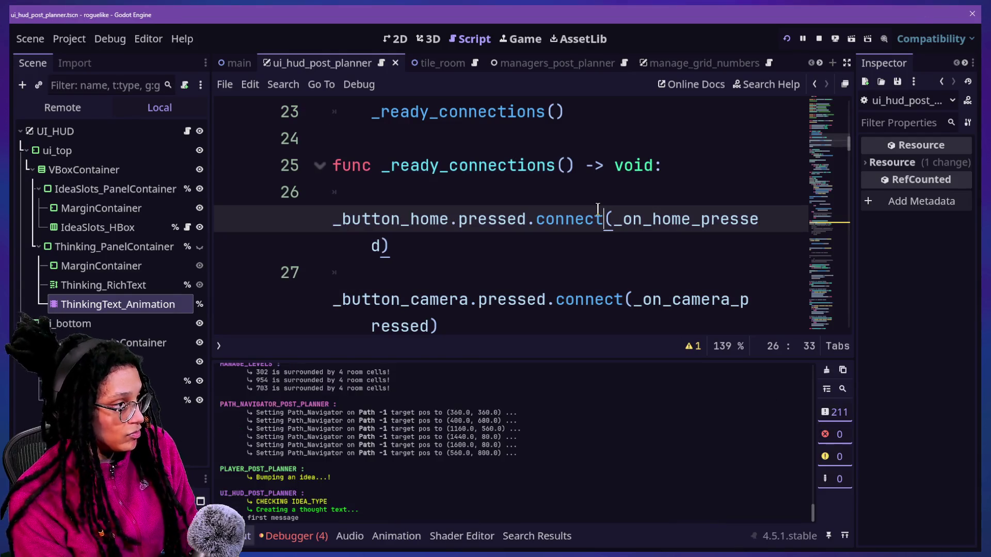
pyautogui.scroll(7, 597, 207)
pyautogui.scroll(-5, 598, 208)
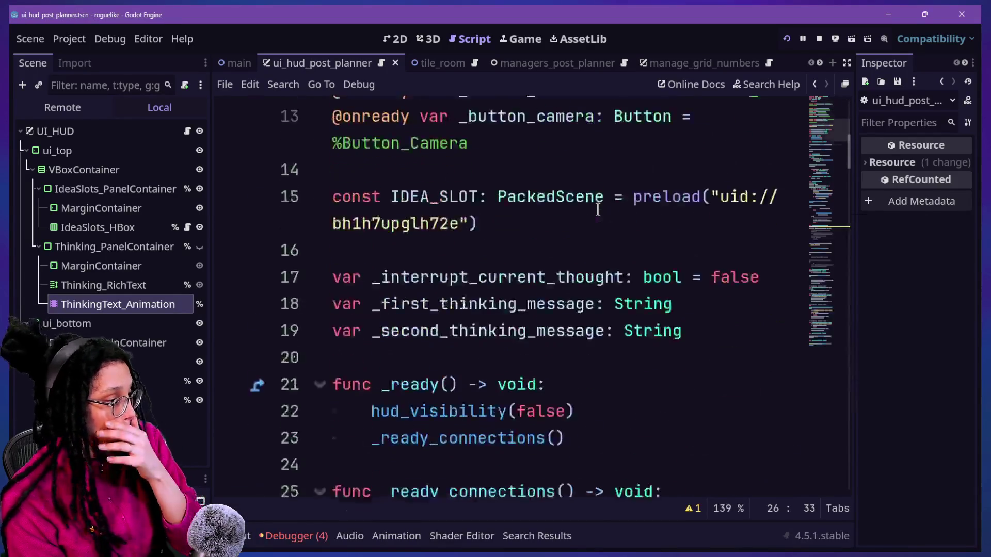
pyautogui.hotkey('ctrl', 'shift', 'f')
pyautogui.write('thinking')
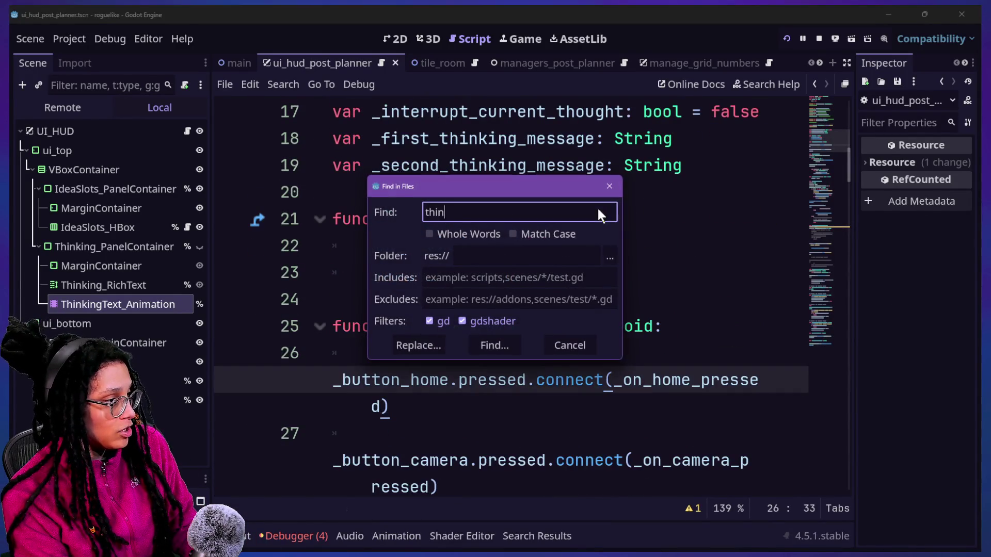
pyautogui.write('_visib')
pyautogui.press('Return')
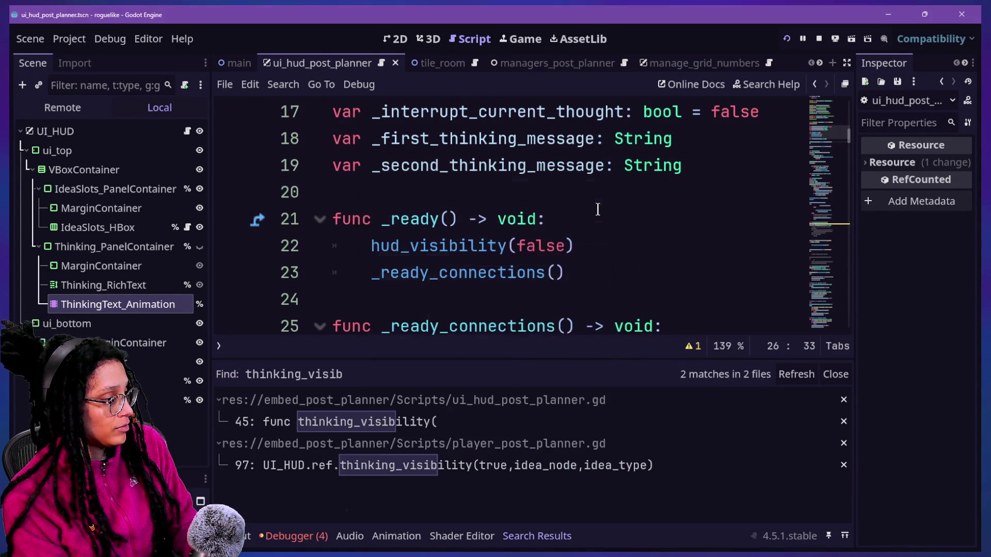
pyautogui.click(378, 466)
# Step: Hide the side docks and bottom panel, then delete 'idea_node,' from the line 97 call
pyautogui.click(470, 262)
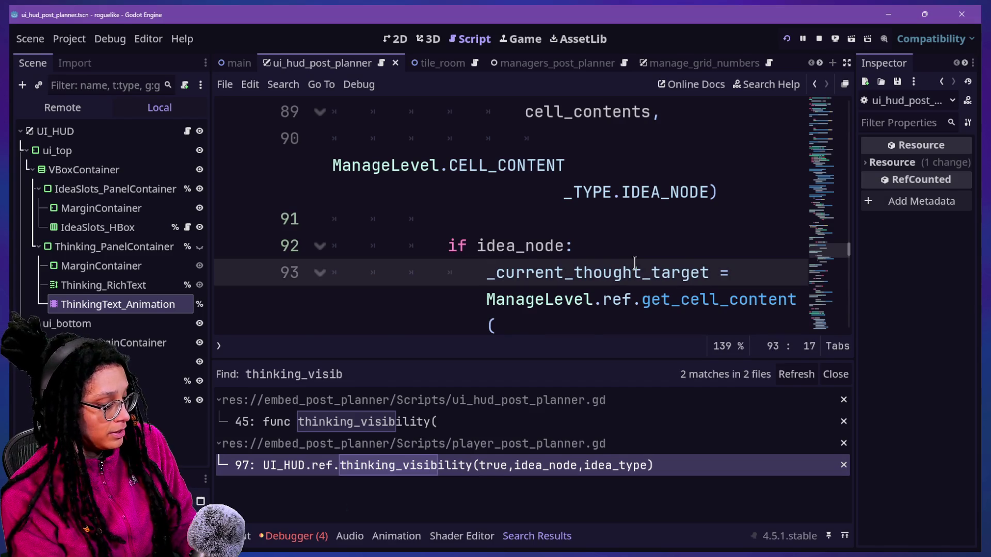
pyautogui.hotkey('ctrl', 'shift', 'F11')
pyautogui.hotkey('ctrl', 'j')
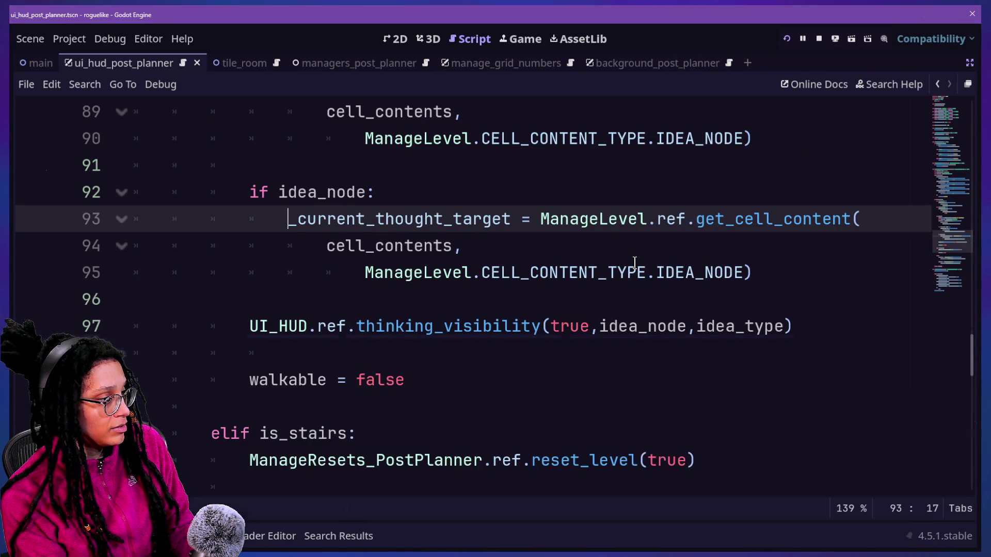
pyautogui.click(606, 297)
pyautogui.moveTo(599, 326); pyautogui.dragTo(677, 330)
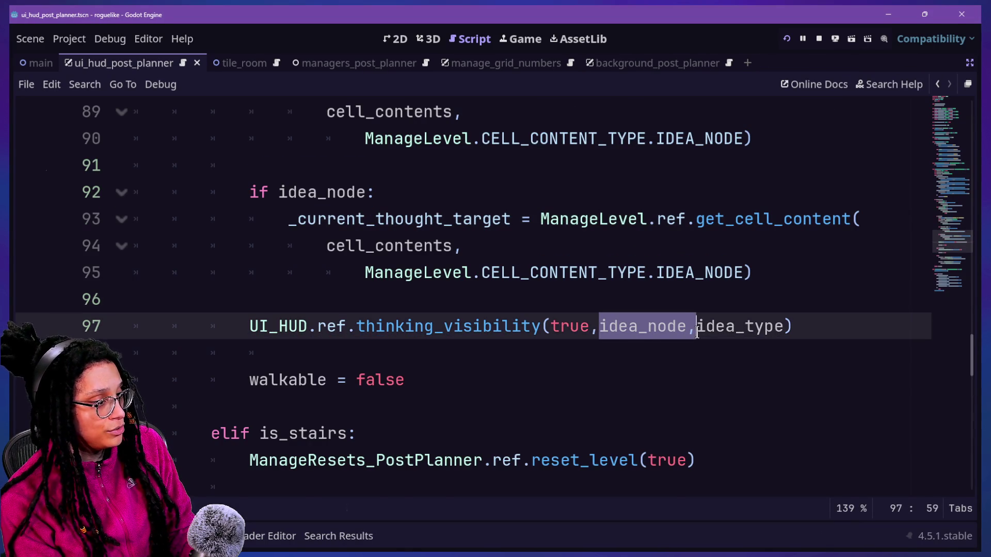
pyautogui.press('BackSpace')
pyautogui.click(628, 272)
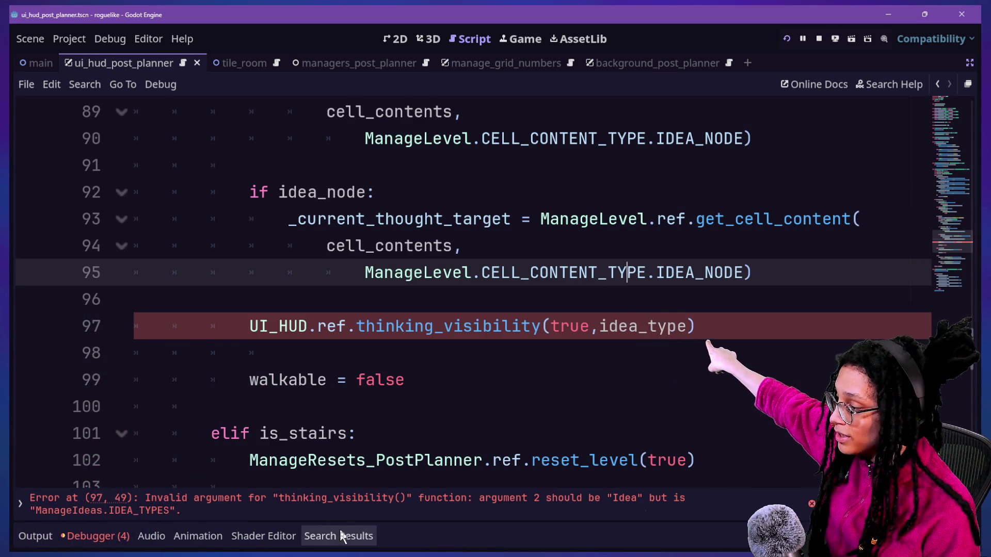
# Step: Inspect the true and idea_type arguments of the line 97 call beside the play_thoughts timeline
pyautogui.doubleClick(569, 326)
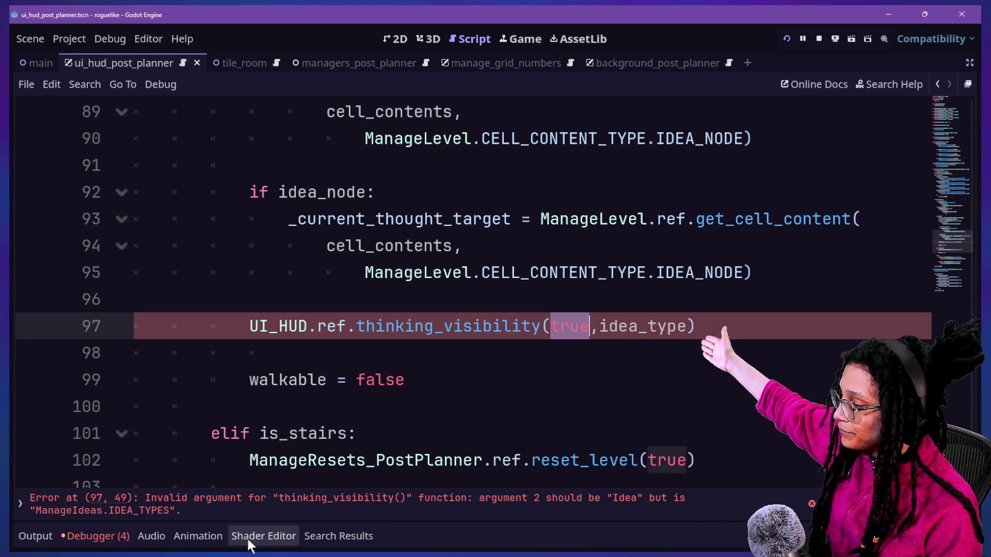
pyautogui.click(188, 540)
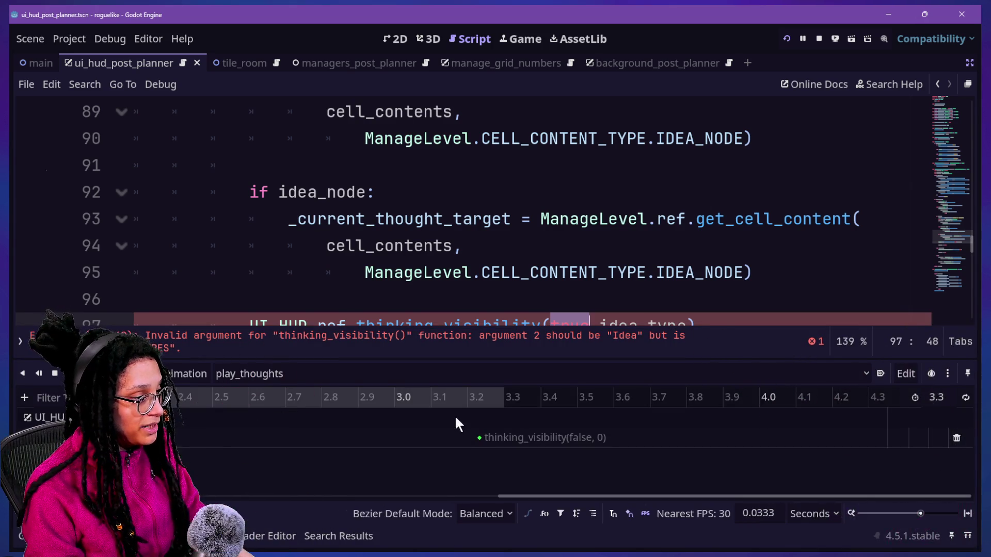
pyautogui.scroll(-1, 518, 182)
pyautogui.keyDown('ctrl'); pyautogui.scroll(3, 521, 478); pyautogui.keyUp('ctrl')
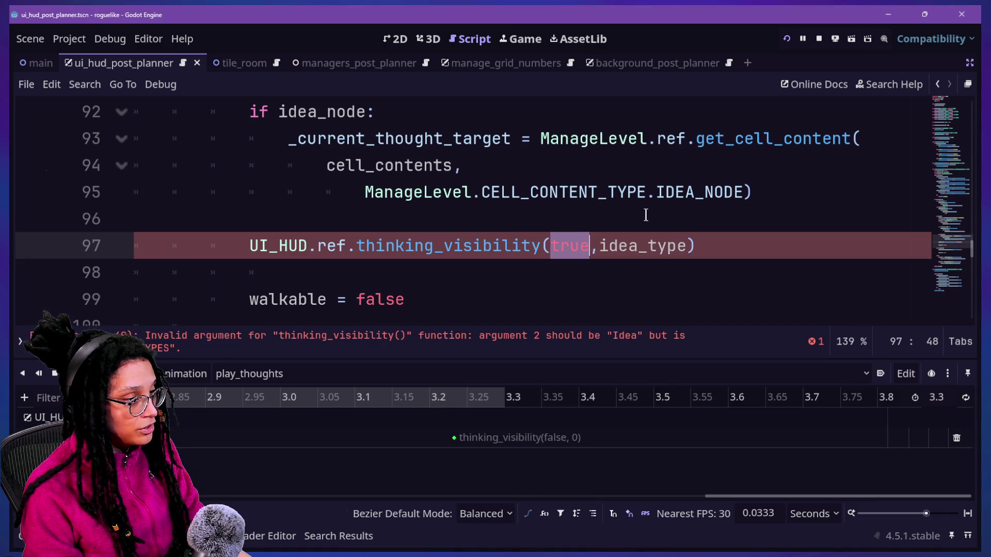
pyautogui.moveTo(607, 246); pyautogui.dragTo(669, 249)
pyautogui.click(685, 249)
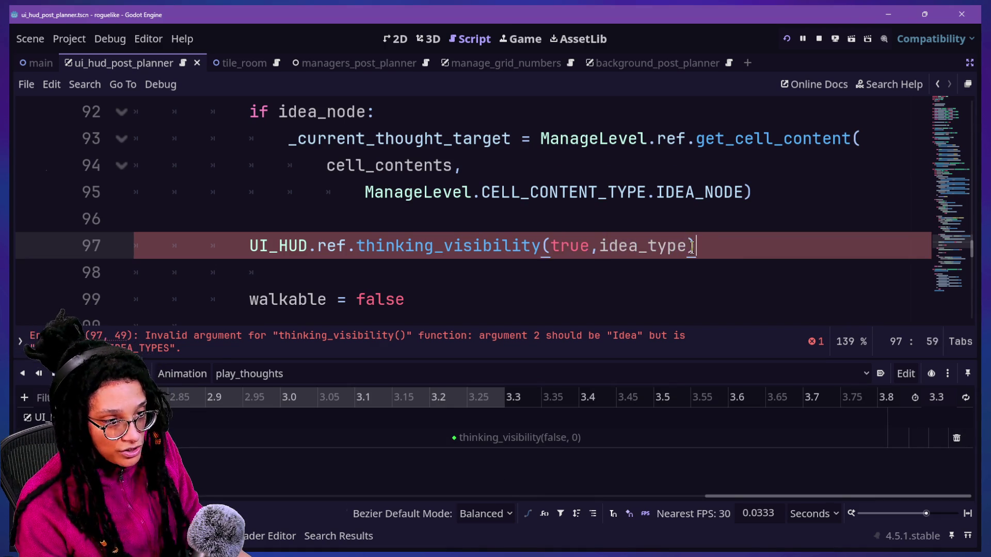
pyautogui.moveTo(599, 246); pyautogui.dragTo(666, 247)
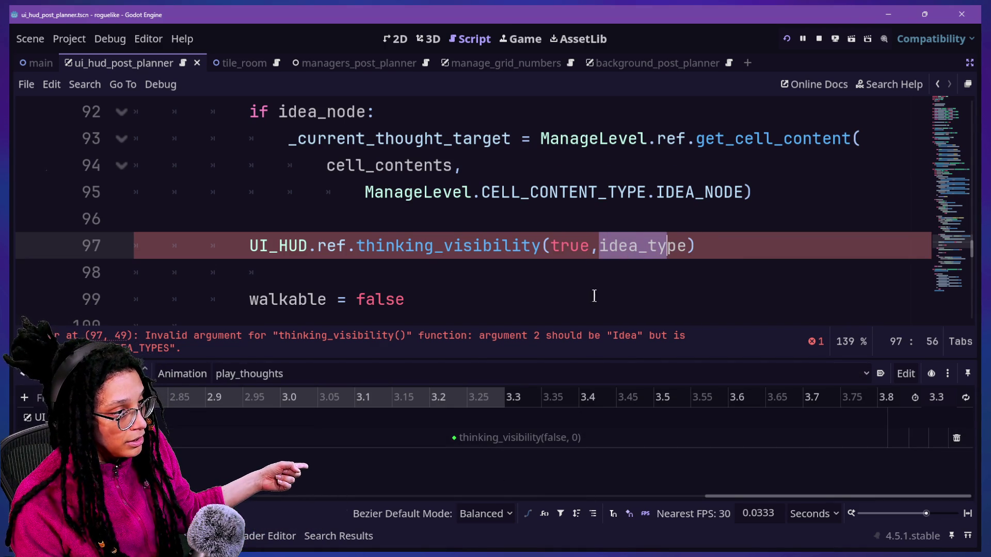
pyautogui.moveTo(550, 246); pyautogui.dragTo(565, 239)
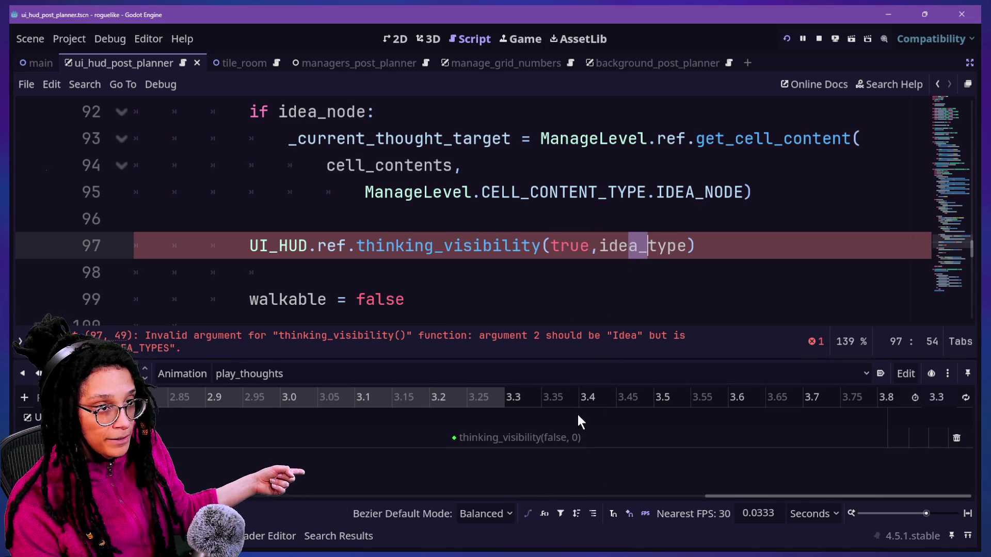
pyautogui.moveTo(292, 246); pyautogui.dragTo(550, 246)
pyautogui.click(550, 246)
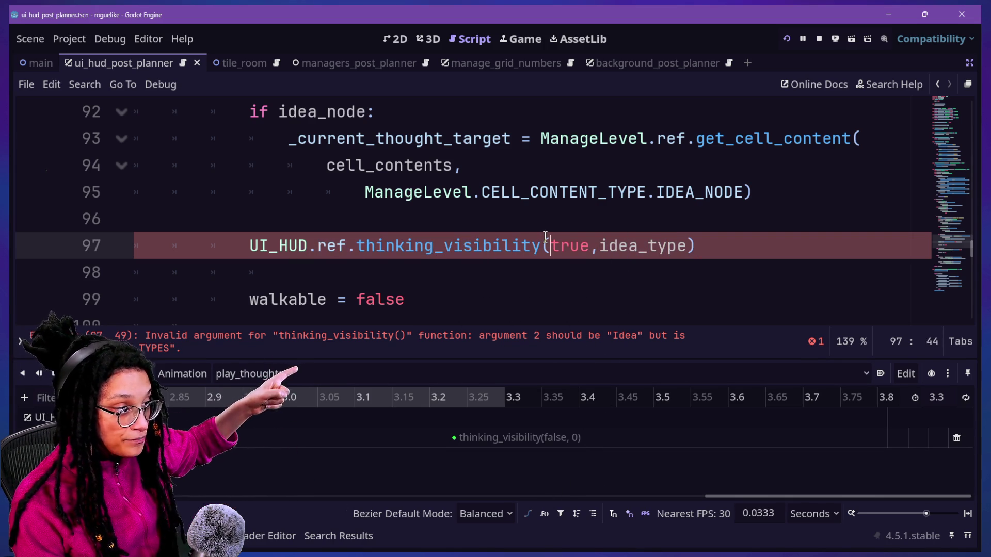
pyautogui.moveTo(495, 246)
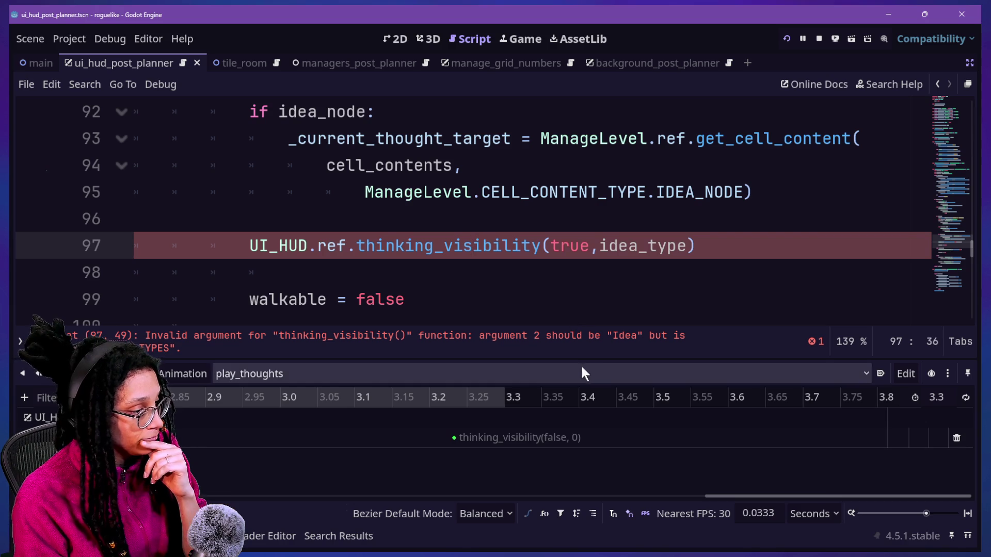
pyautogui.click(510, 296)
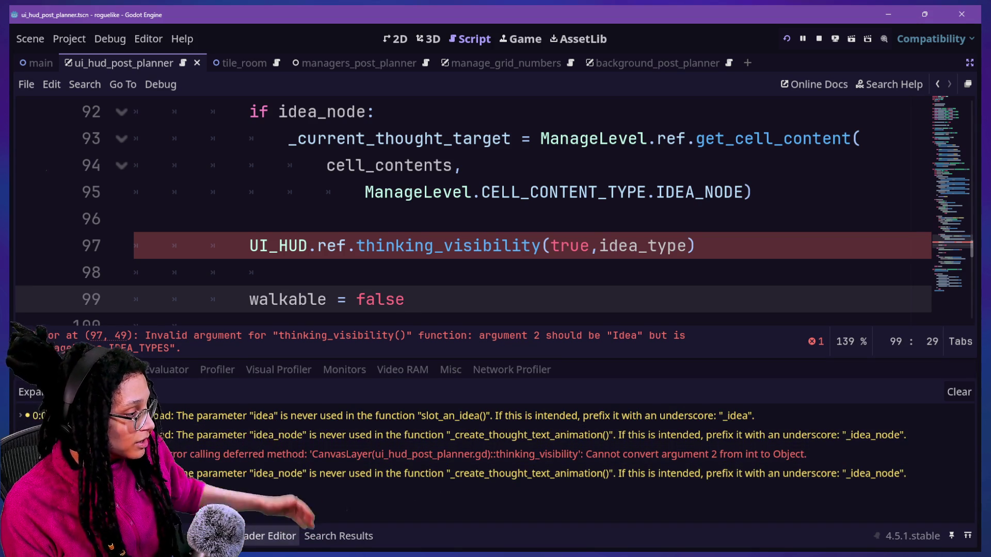
pyautogui.click(191, 536)
# Step: Undo the deletion to restore 'idea_node,' in the line 97 thinking_visibility call
pyautogui.click(602, 246)
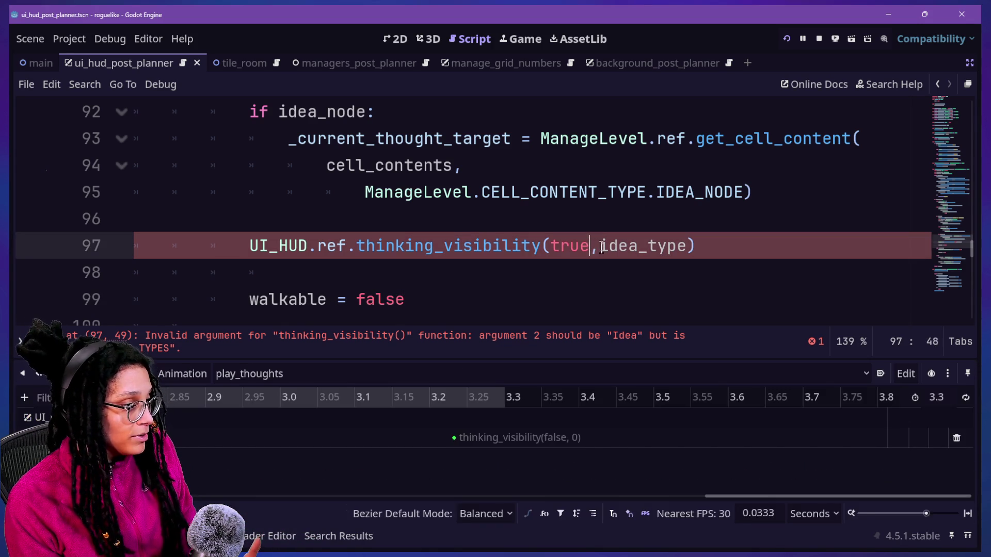
pyautogui.hotkey('ctrl', 'z')
pyautogui.hotkey('ctrl', 'z')
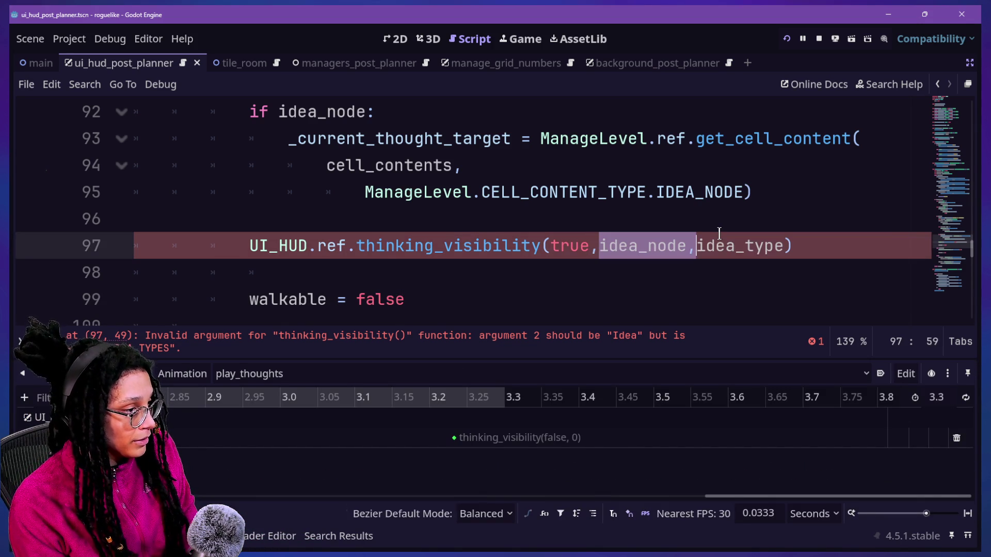
pyautogui.click(560, 435)
pyautogui.rightClick(561, 436)
pyautogui.keyDown('shift'); pyautogui.click(479, 326); pyautogui.keyUp('shift')
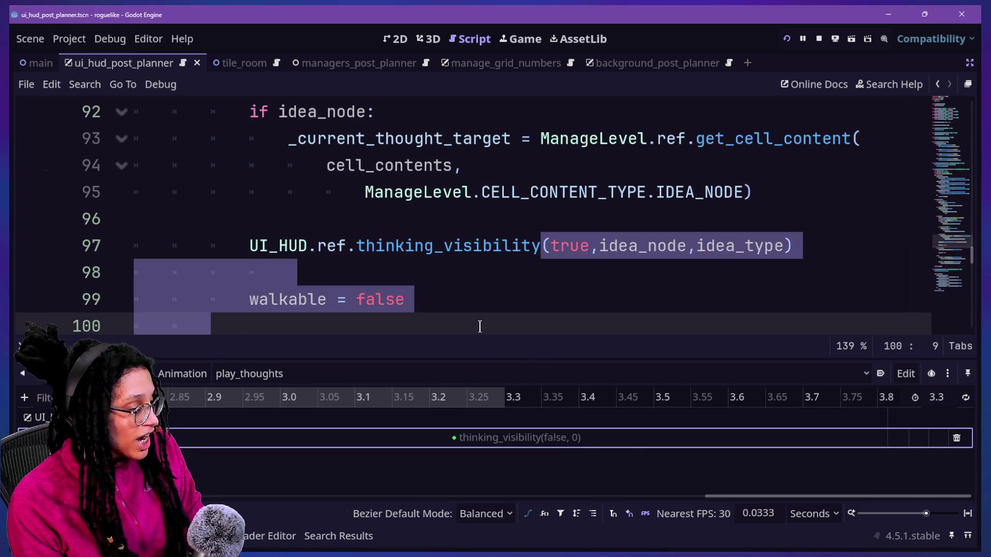
pyautogui.click(479, 326)
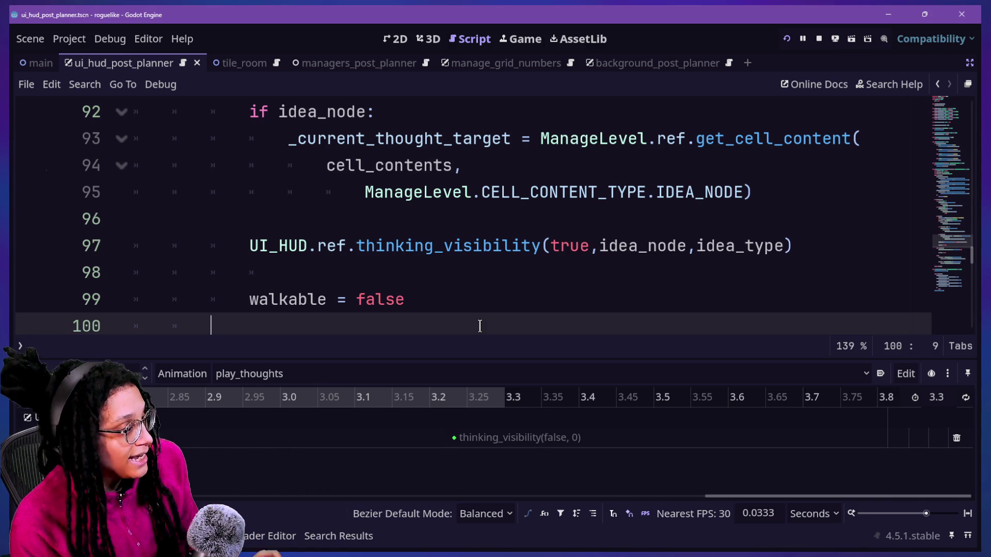
# Step: Type 0 at the end of line 99 and go to the thinking_visibility definition
pyautogui.click(518, 288)
pyautogui.write('0')
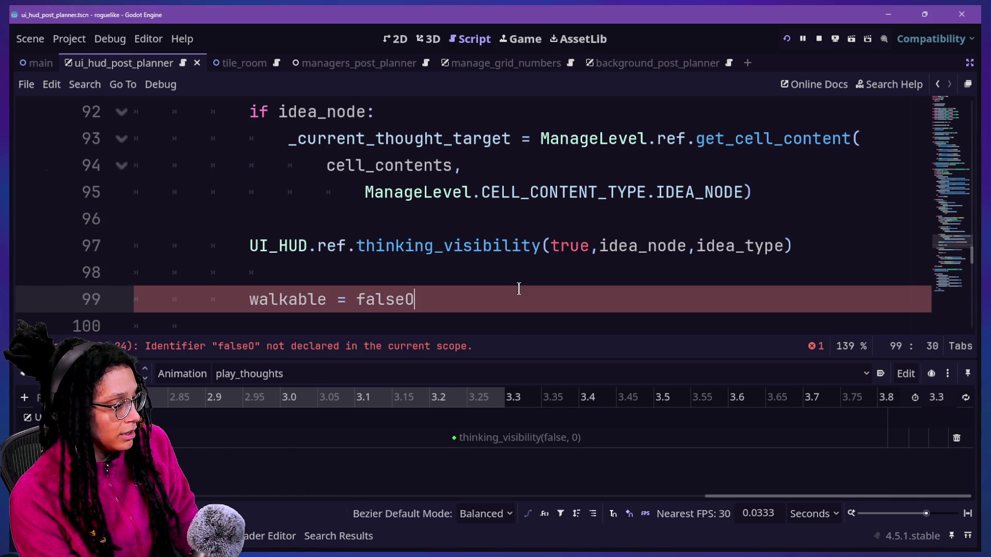
pyautogui.keyDown('ctrl'); pyautogui.click(497, 250); pyautogui.keyUp('ctrl')
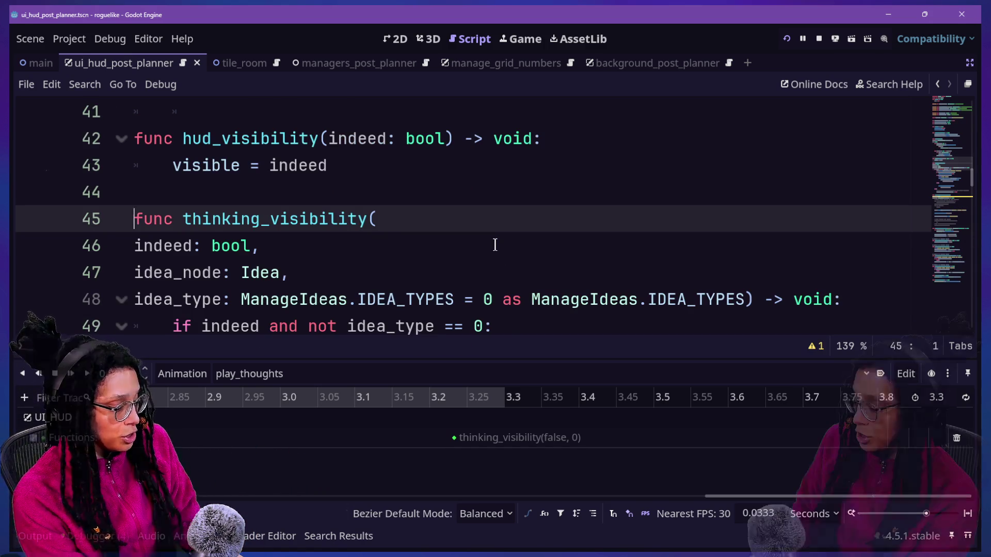
# Step: Insert an empty line at the top of the thinking_visibility body, then remove it again
pyautogui.click(495, 245)
pyautogui.scroll(-1, 571, 258)
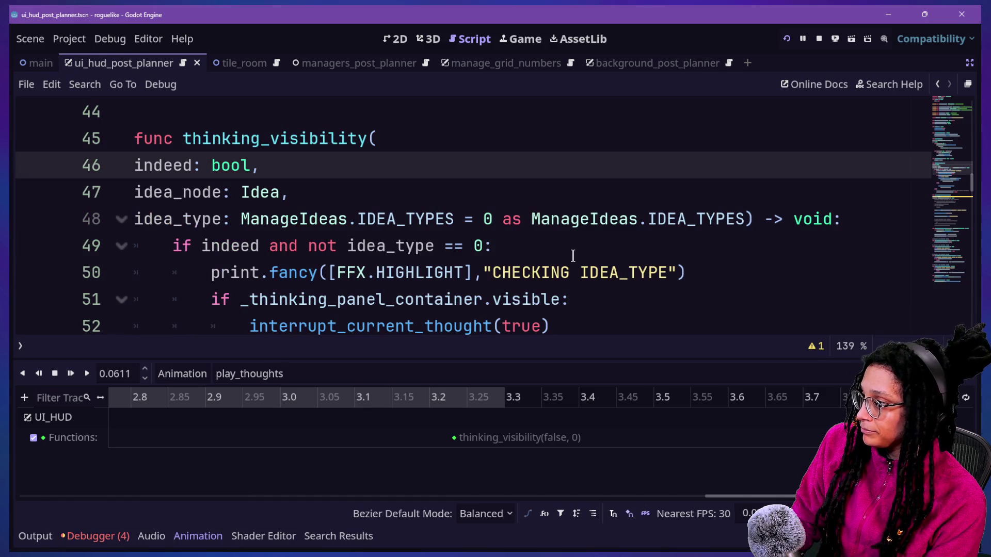
pyautogui.click(879, 217)
pyautogui.press('Return')
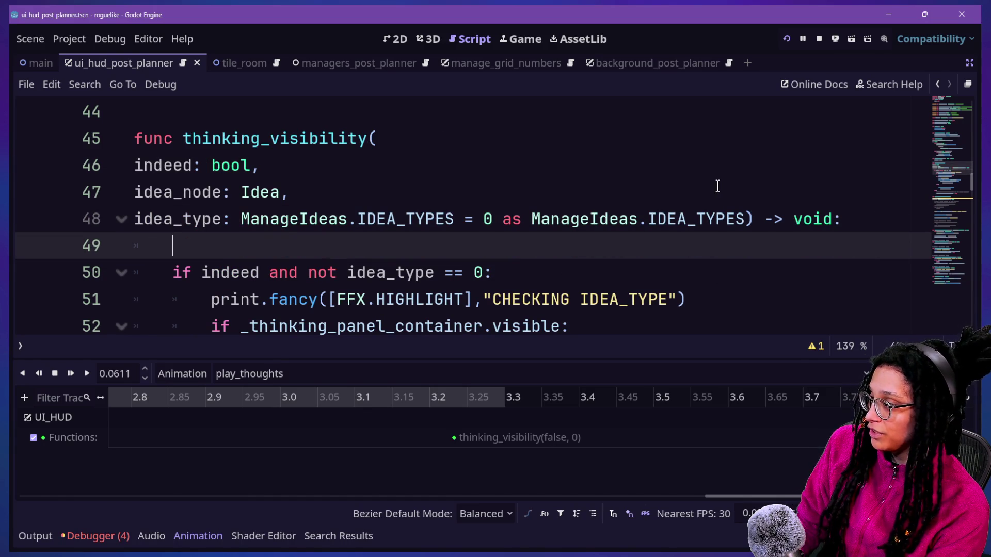
pyautogui.press('BackSpace')
pyautogui.press('BackSpace')
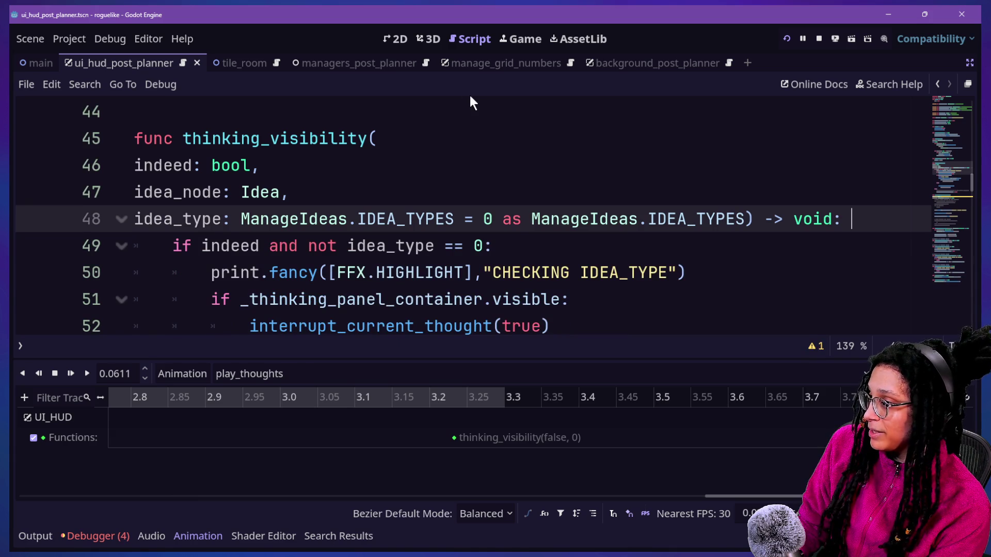
# Step: Add '## Sometimes called by an AnimationPlayer' above thinking_visibility and save the scene
pyautogui.click(469, 106)
pyautogui.scroll(1, 468, 107)
pyautogui.write('# ')
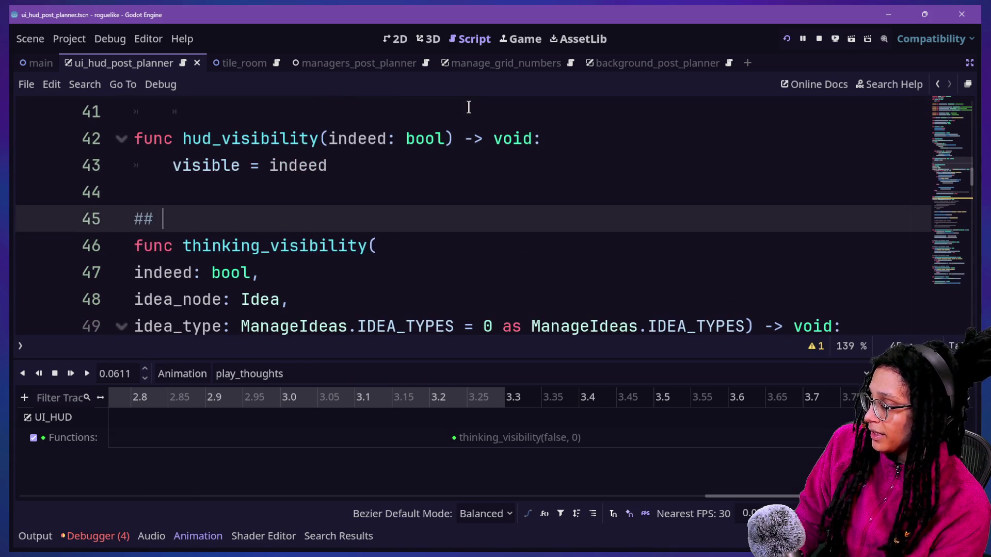
pyautogui.write('Sometimes calle')
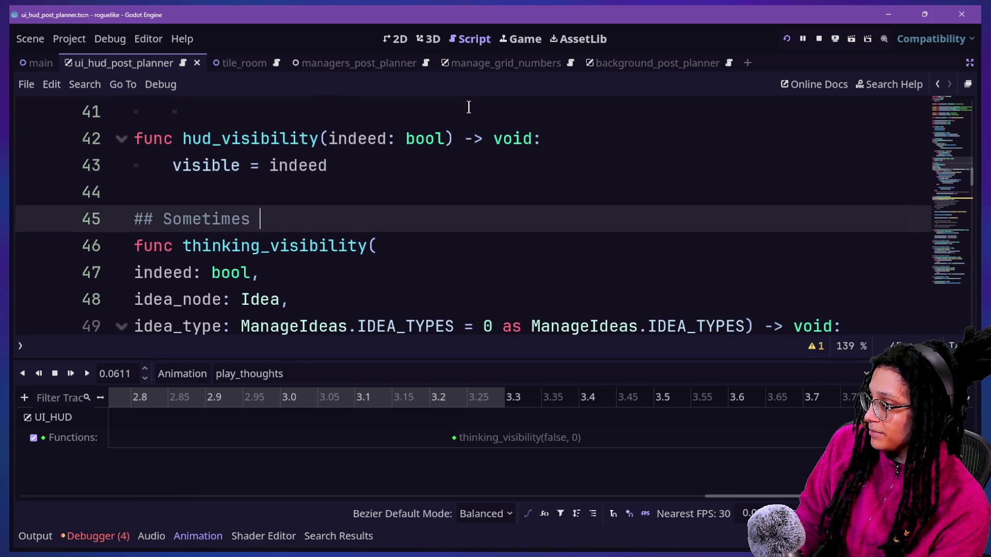
pyautogui.write('d by an anim')
pyautogui.press('BackSpace')
pyautogui.press('BackSpace')
pyautogui.press('BackSpace')
pyautogui.write('AnimationPlayer')
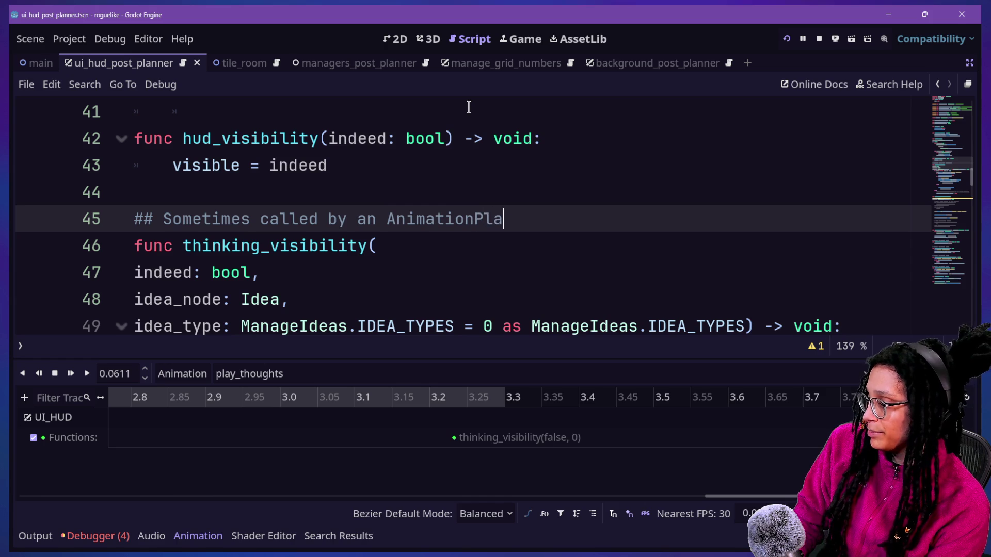
pyautogui.click(387, 187)
pyautogui.hotkey('ctrl', 's')
pyautogui.hscroll(-5, 462, 486)
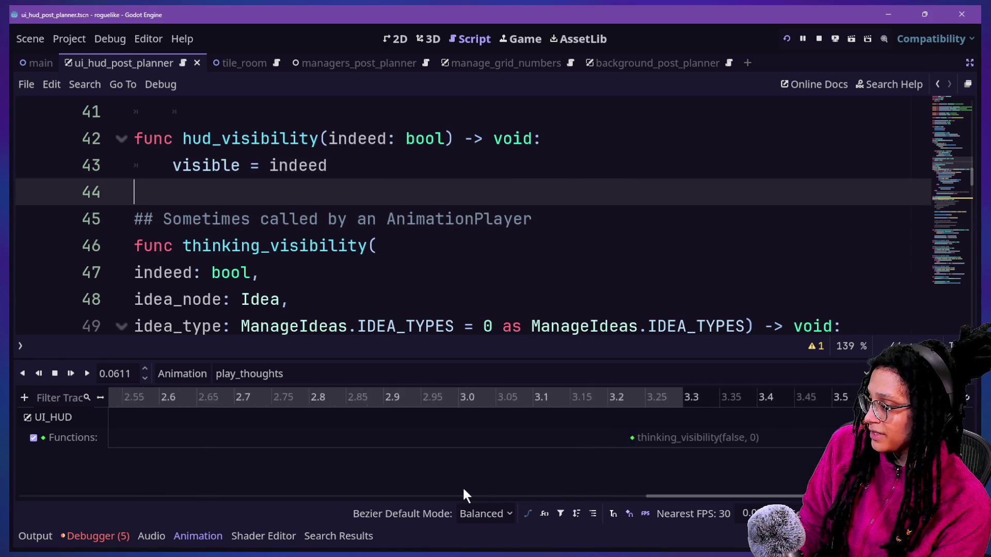
pyautogui.hscroll(-10, 462, 486)
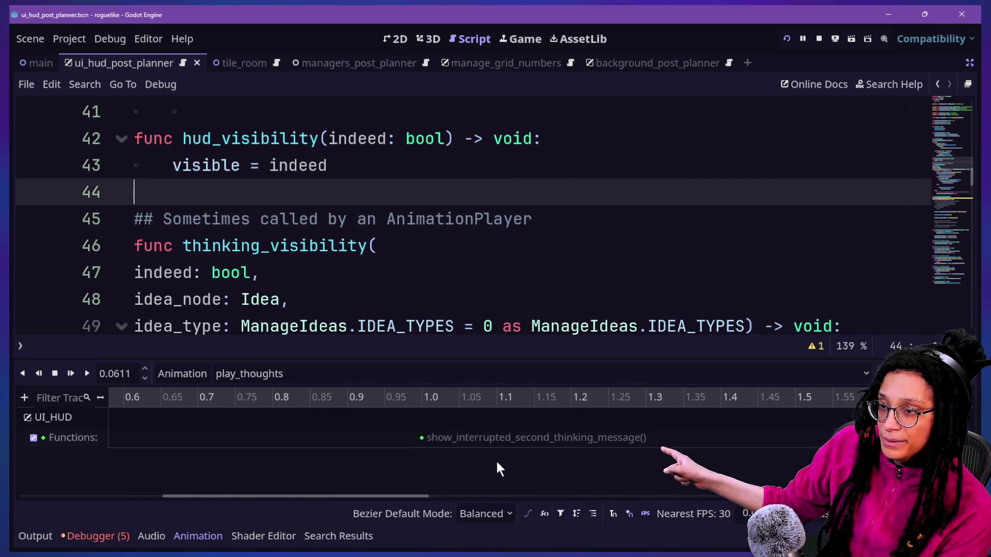
pyautogui.hscroll(-2, 592, 457)
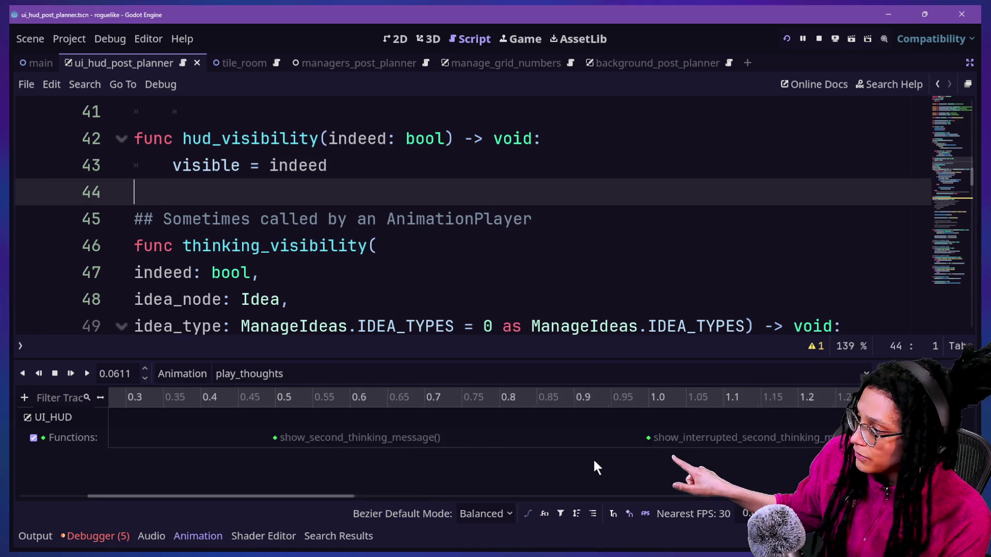
pyautogui.hscroll(-2, 465, 446)
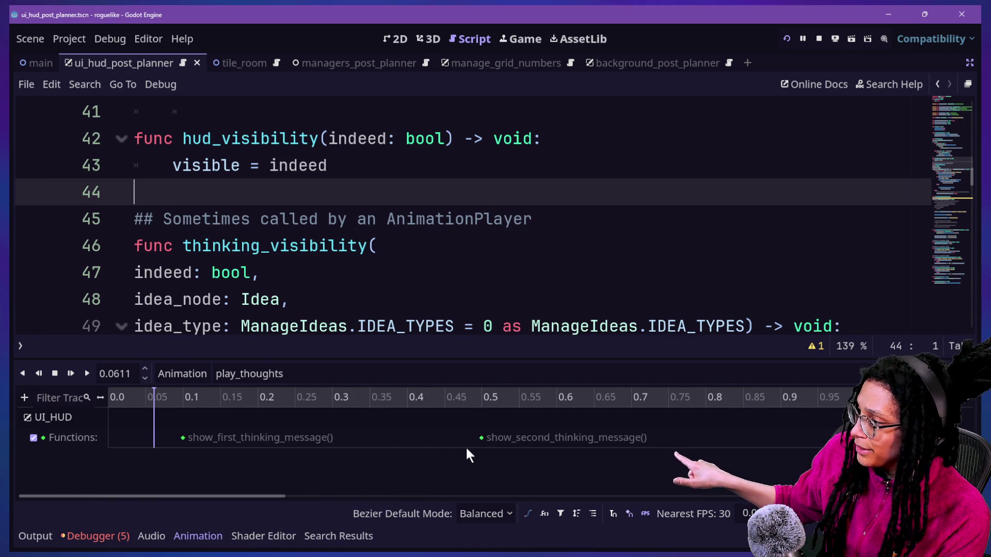
pyautogui.hscroll(8, 372, 441)
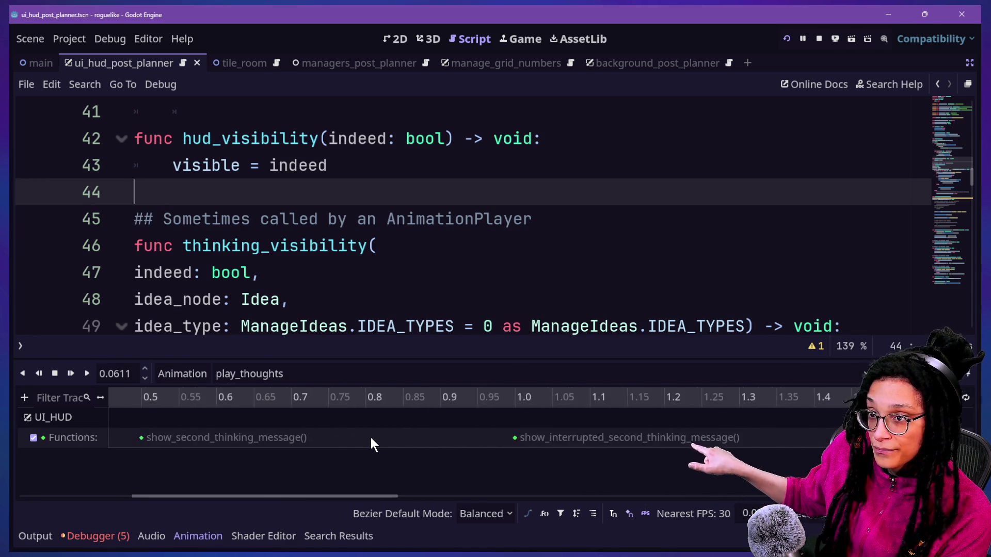
pyautogui.hscroll(7, 372, 442)
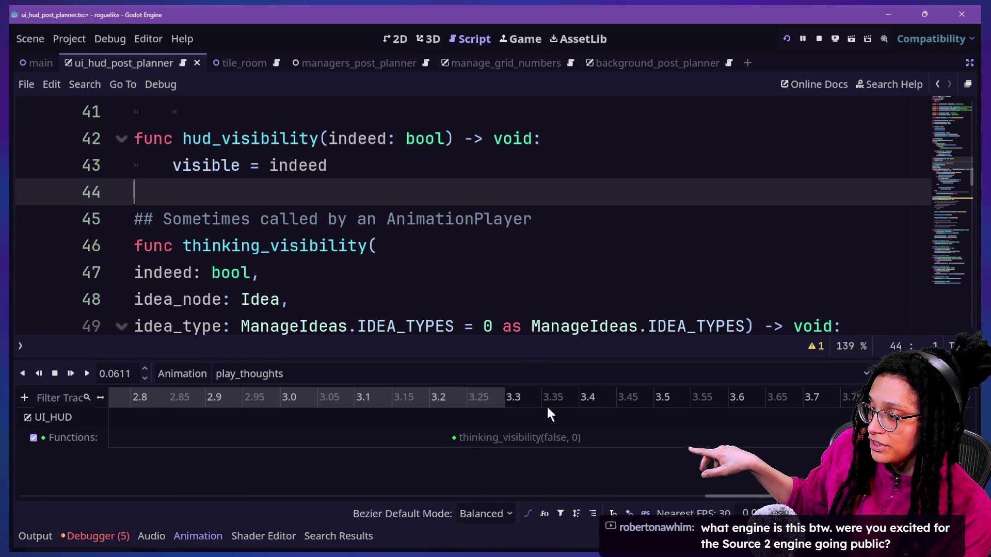
pyautogui.click(515, 300)
# Step: Look over the thinking_visibility parameters and doc comment, then open a new line after the signature
pyautogui.press('Down')
pyautogui.press('Down')
pyautogui.press('Down')
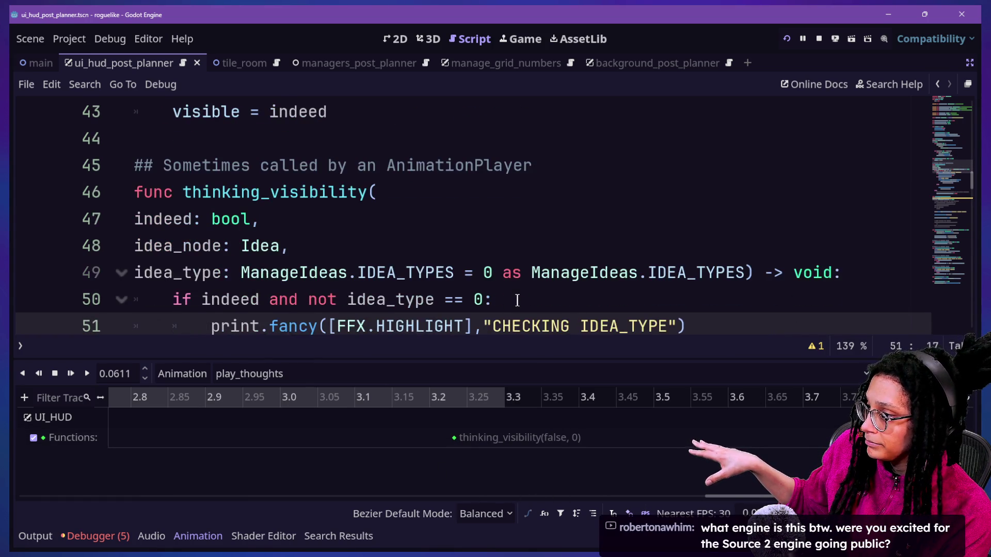
pyautogui.press('Down')
pyautogui.scroll(3, 517, 300)
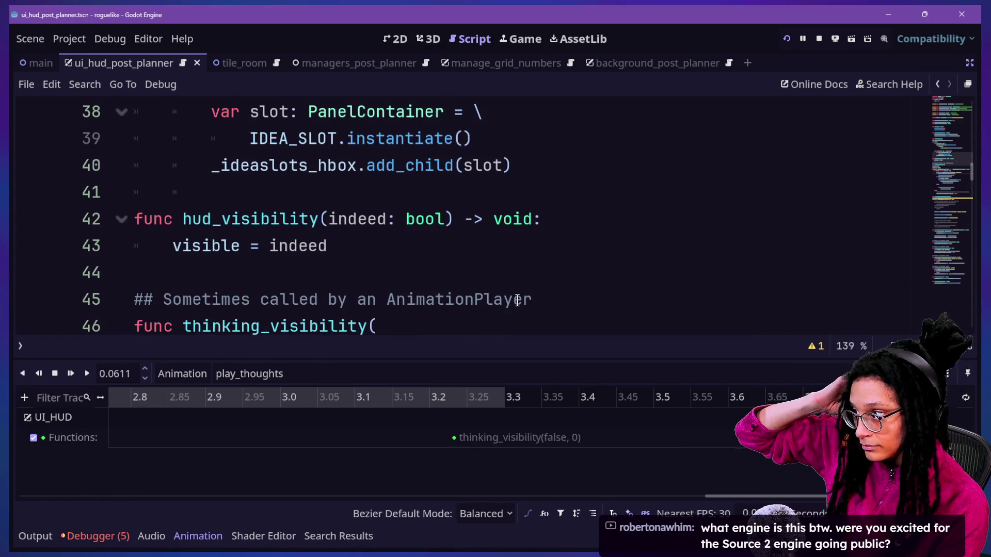
pyautogui.scroll(-3, 517, 300)
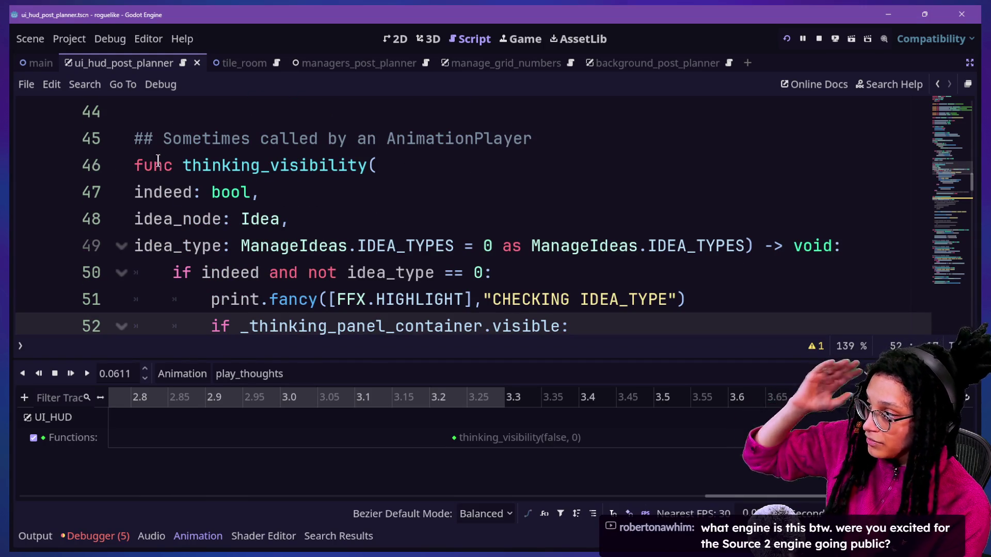
pyautogui.moveTo(156, 166)
pyautogui.mouseDown()
pyautogui.moveTo(223, 166)
pyautogui.moveTo(268, 192)
pyautogui.mouseUp()
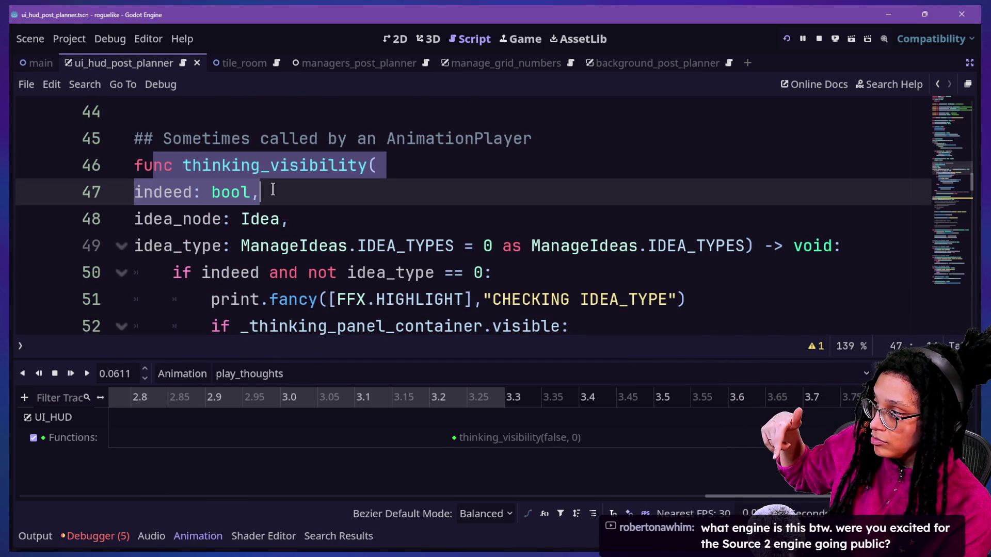
pyautogui.click(268, 192)
pyautogui.moveTo(299, 225); pyautogui.dragTo(289, 195)
pyautogui.click(294, 195)
pyautogui.moveTo(201, 138); pyautogui.dragTo(532, 140)
pyautogui.click(532, 139)
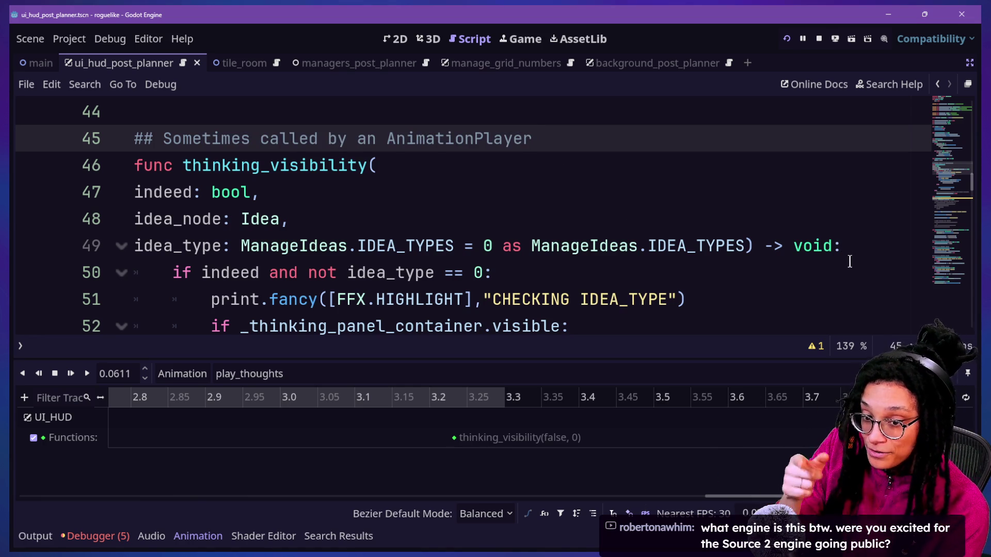
pyautogui.click(862, 246)
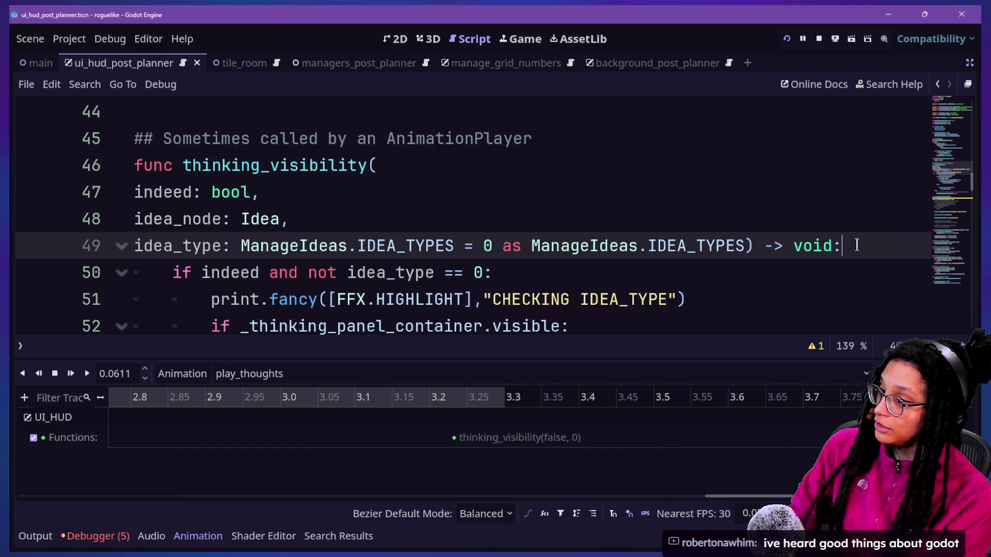
pyautogui.press('Return')
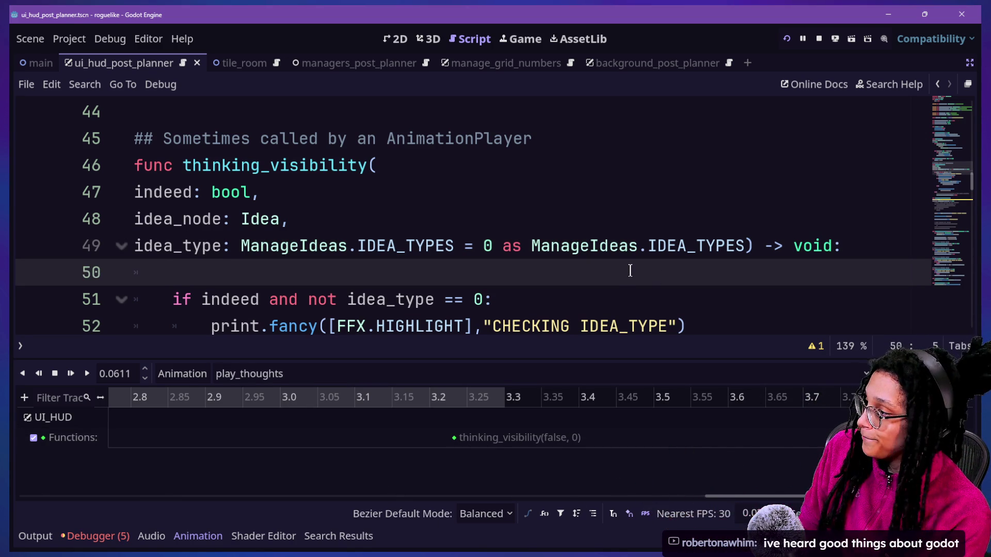
pyautogui.write('if')
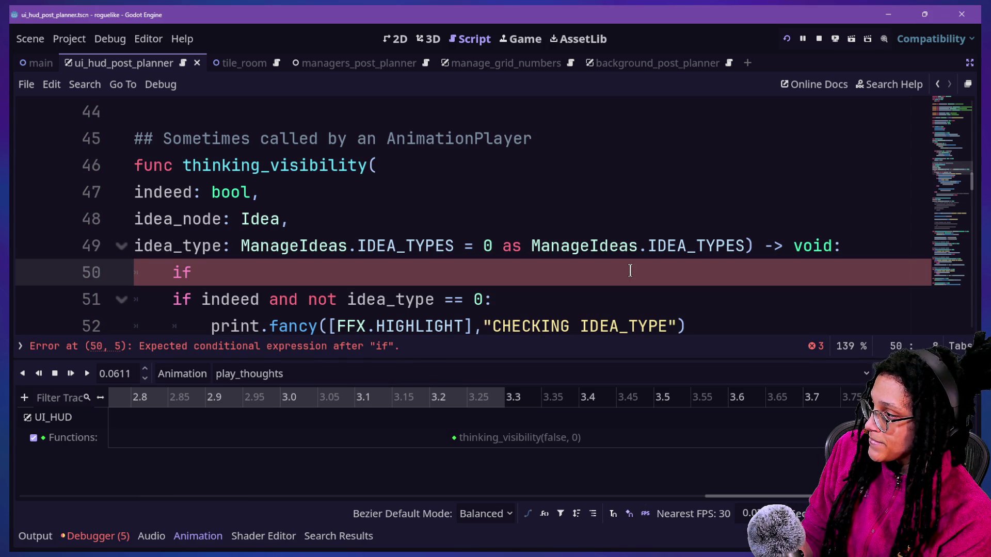
pyautogui.press('BackSpace')
pyautogui.press('BackSpace')
pyautogui.press('BackSpace')
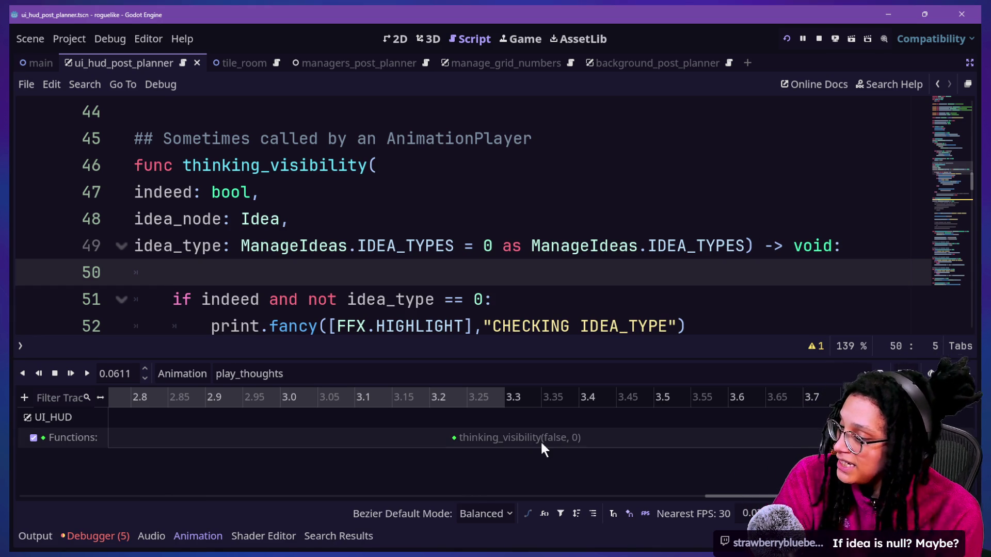
pyautogui.click(148, 212)
# Step: Highlight the indeed, idea_node and idea_type parameters and the function header in turn
pyautogui.press('Up')
pyautogui.hotkey('shift', 'Right')
pyautogui.hotkey('shift', 'Right')
pyautogui.hotkey('shift', 'Right')
pyautogui.moveTo(144, 219); pyautogui.dragTo(223, 219)
pyautogui.moveTo(144, 246); pyautogui.dragTo(224, 245)
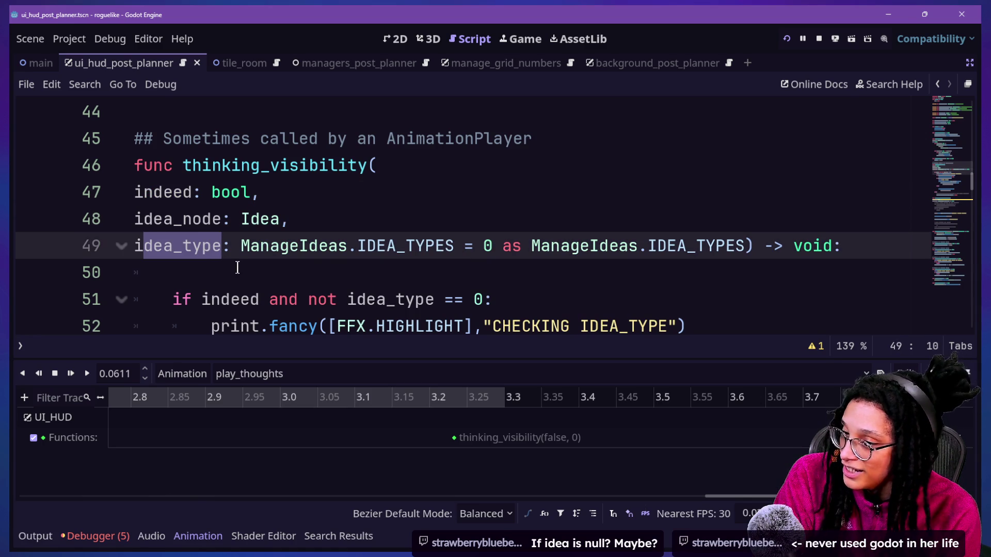
pyautogui.moveTo(147, 192)
pyautogui.mouseDown()
pyautogui.moveTo(175, 205)
pyautogui.moveTo(193, 198)
pyautogui.moveTo(218, 247)
pyautogui.mouseUp()
pyautogui.moveTo(153, 192); pyautogui.dragTo(173, 193)
pyautogui.moveTo(206, 139); pyautogui.dragTo(288, 298)
pyautogui.click(274, 246)
# Step: Click through the if check, empty body line and parameter lines of thinking_visibility
pyautogui.click(287, 300)
pyautogui.click(280, 268)
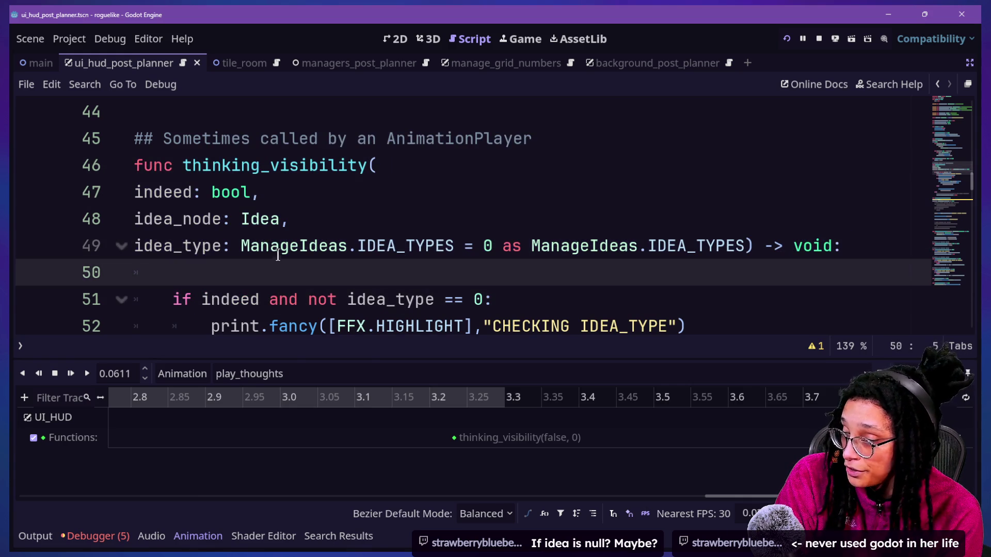
pyautogui.click(287, 247)
pyautogui.click(296, 270)
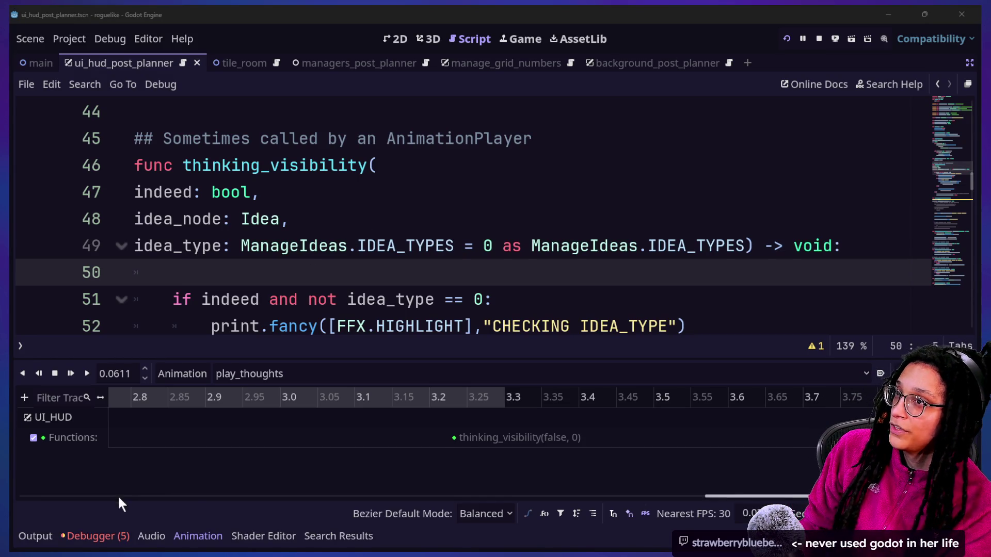
pyautogui.click(491, 257)
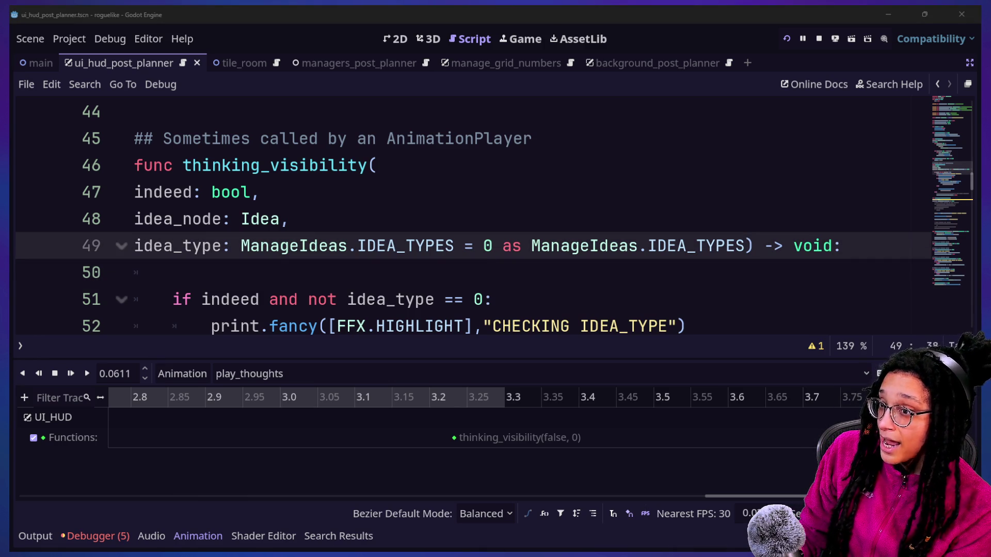
pyautogui.click(722, 197)
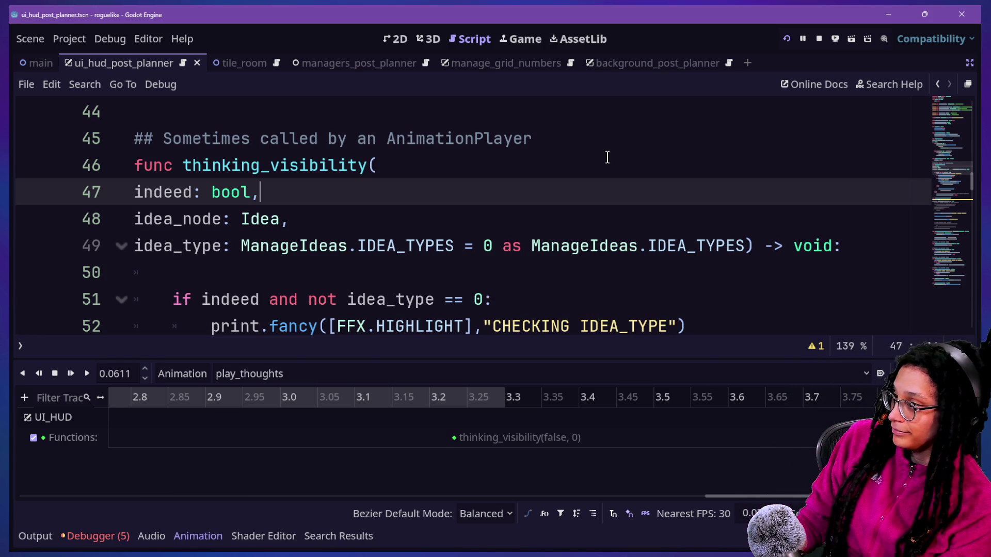
pyautogui.click(586, 166)
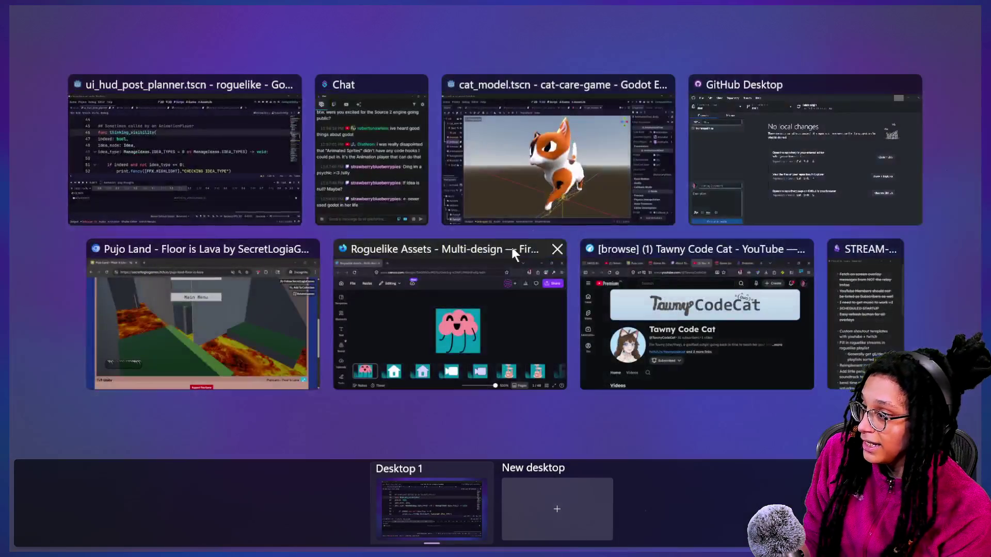
# Step: Search Startpage for 'how to check order of paramters in function gdscript' and open the Reddit argument-count thread
pyautogui.click(695, 313)
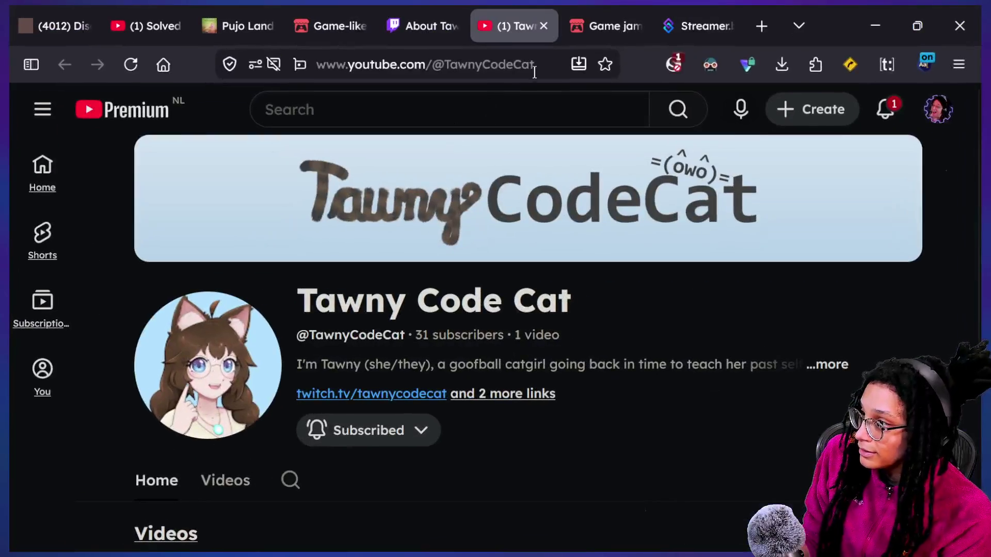
pyautogui.click(531, 66)
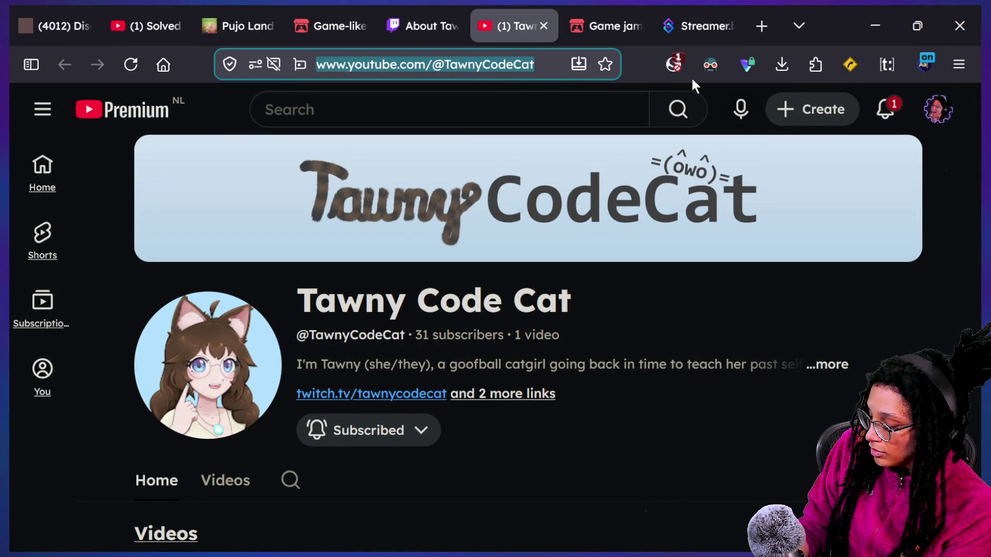
pyautogui.write('ho')
pyautogui.write('w to check order o')
pyautogui.write('f paramters i')
pyautogui.write('n meth')
pyautogui.press('BackSpace')
pyautogui.press('BackSpace')
pyautogui.press('BackSpace')
pyautogui.write('function gdscript')
pyautogui.press('Return')
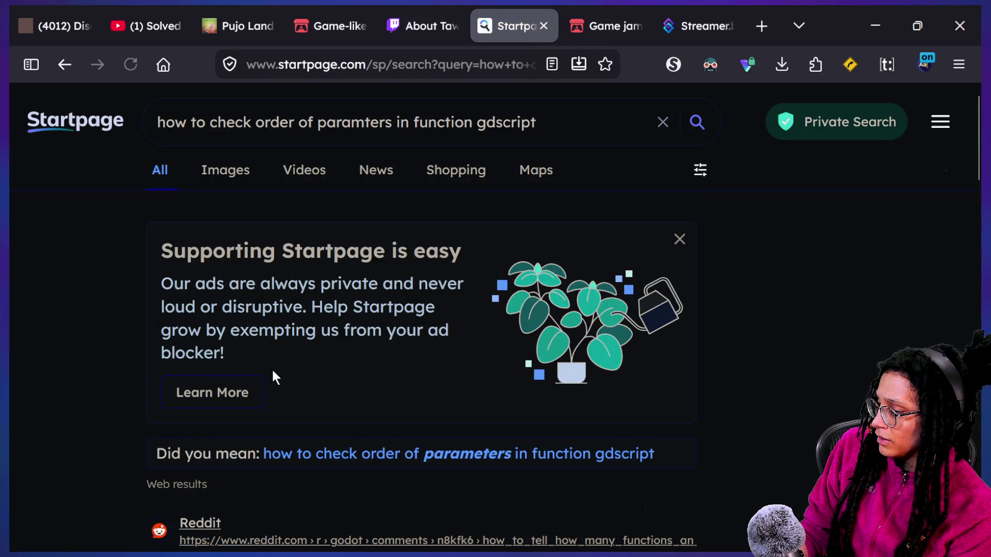
pyautogui.scroll(-3, 273, 376)
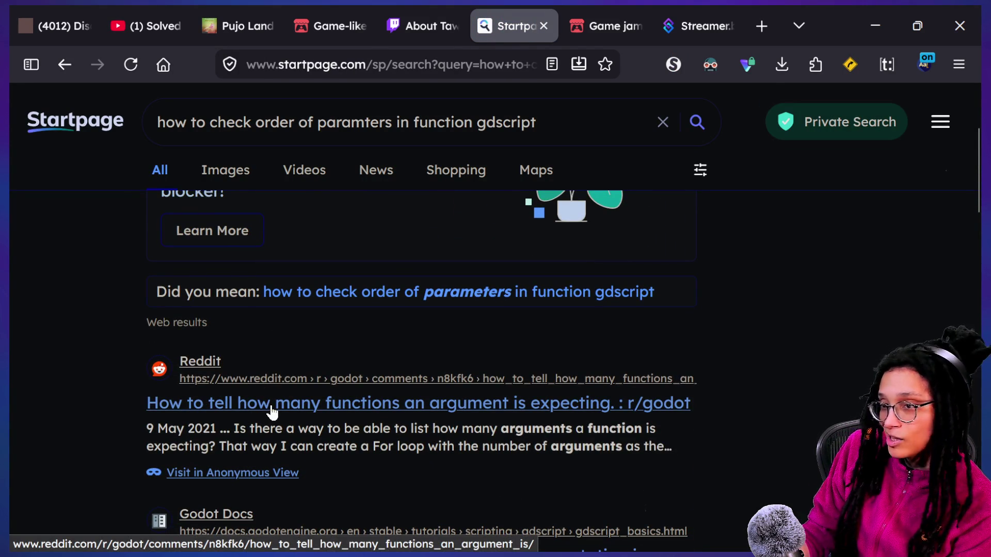
pyautogui.click(271, 406)
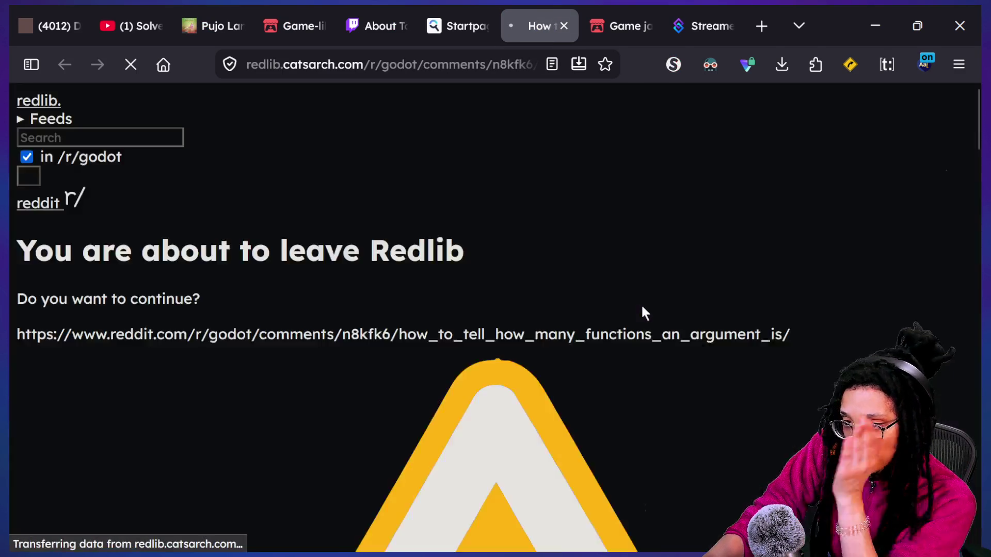
# Step: Read through the Reddit thread's answers and follow the FuncRef.call_funcv documentation link
pyautogui.scroll(-3, 588, 299)
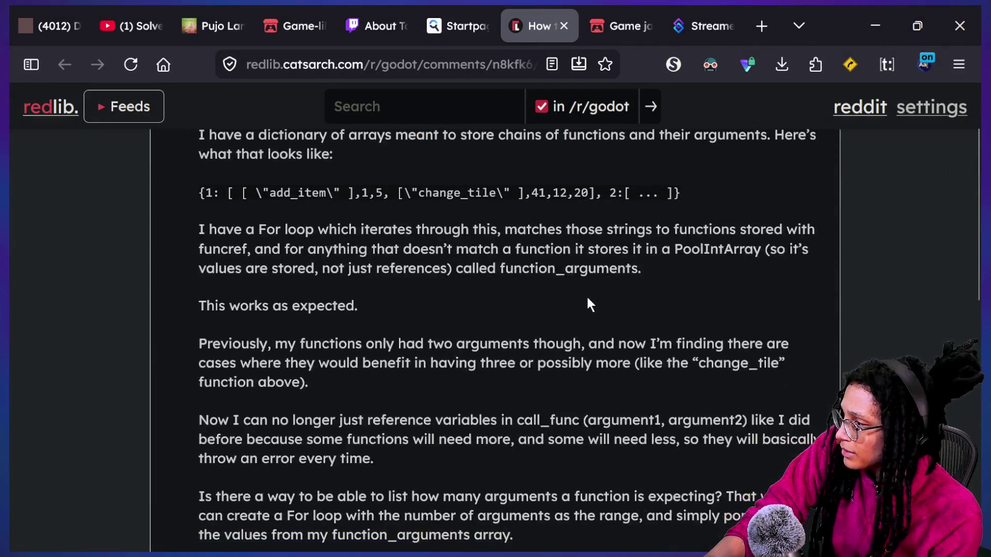
pyautogui.scroll(1, 586, 295)
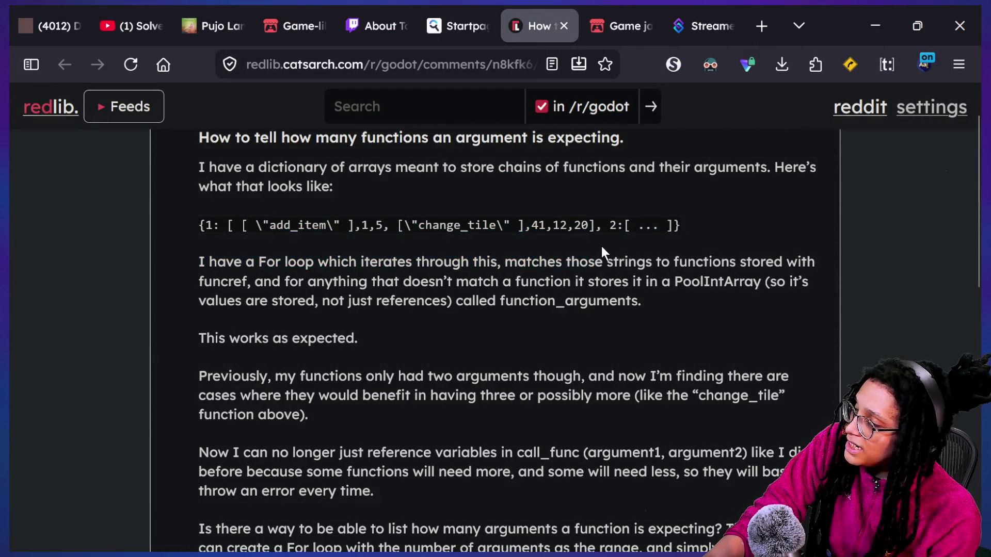
pyautogui.scroll(-10, 250, 220)
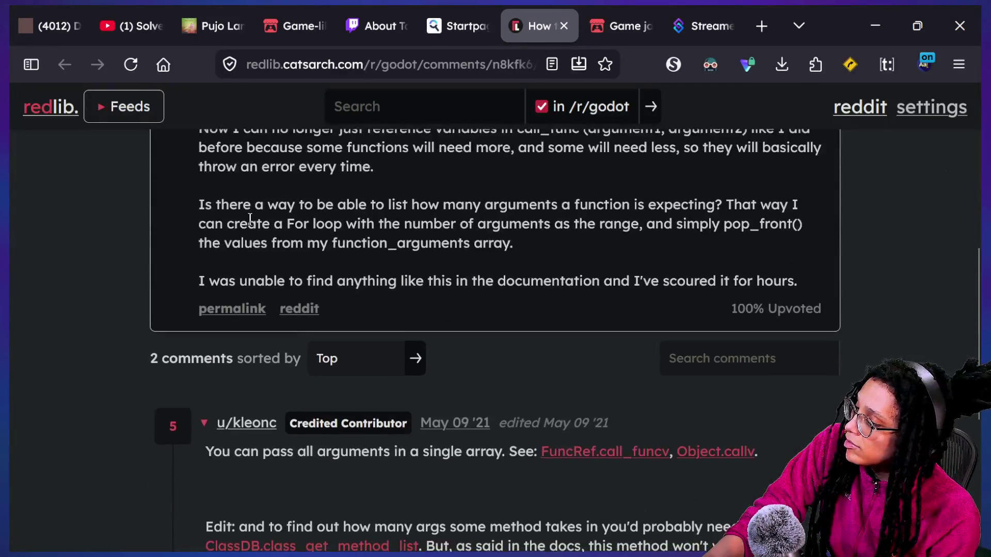
pyautogui.scroll(-2, 250, 219)
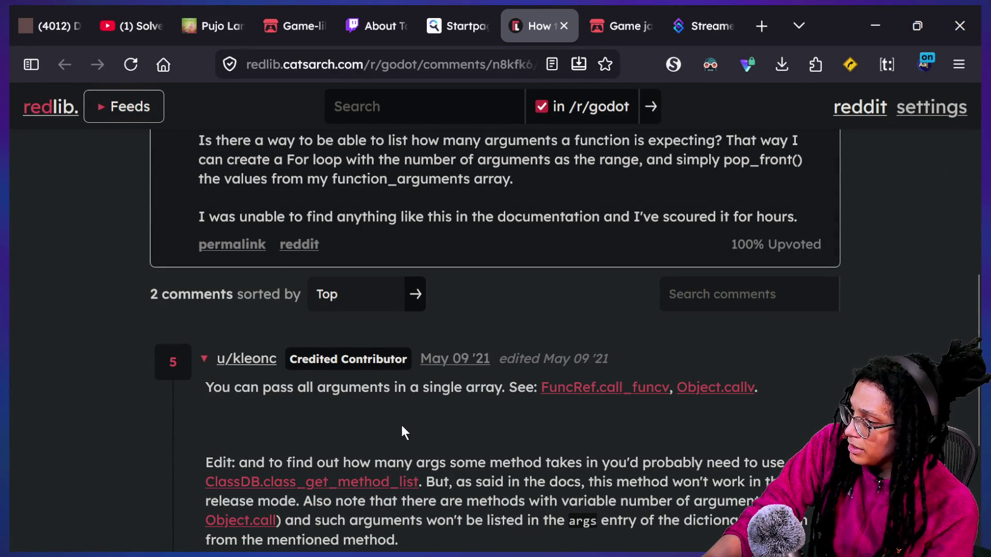
pyautogui.scroll(-2, 633, 401)
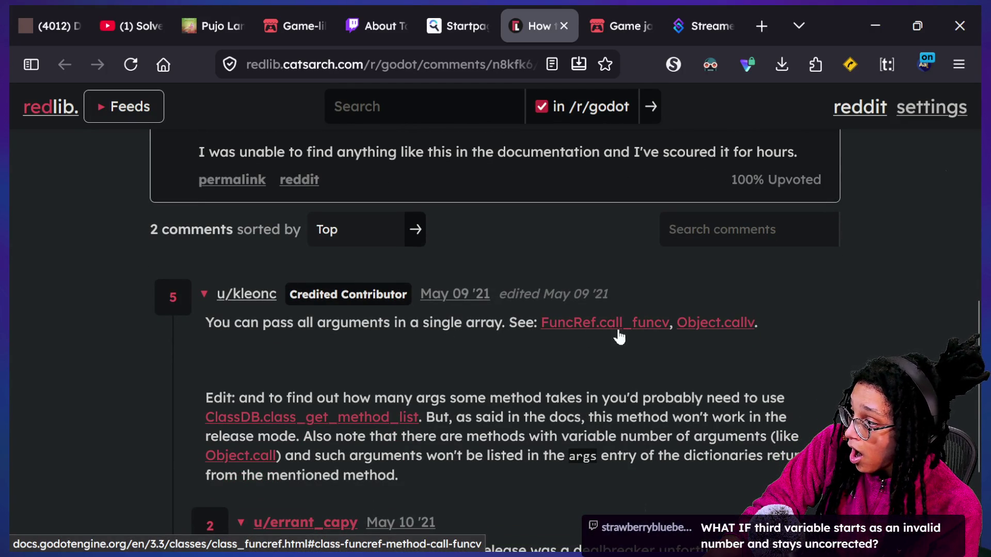
pyautogui.scroll(-1, 562, 347)
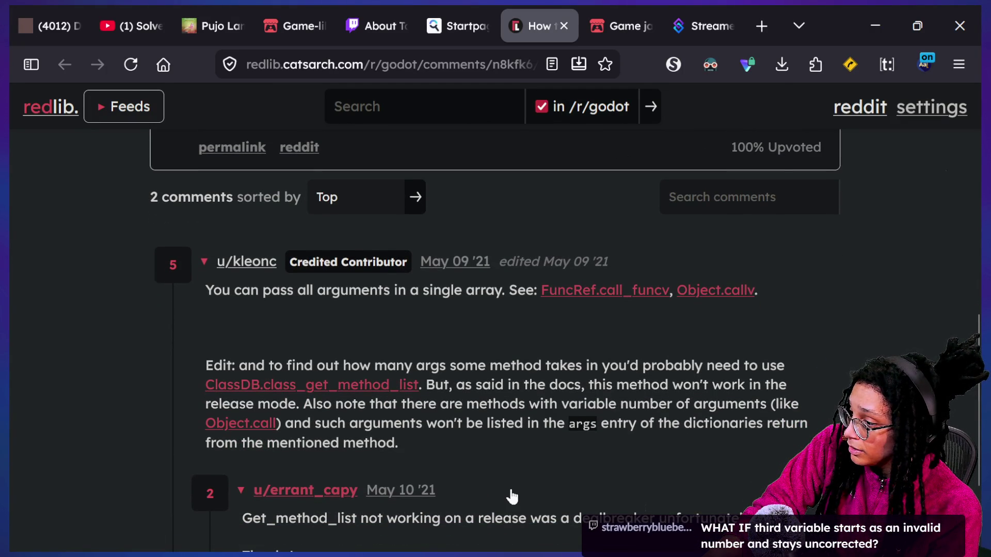
pyautogui.scroll(-3, 511, 496)
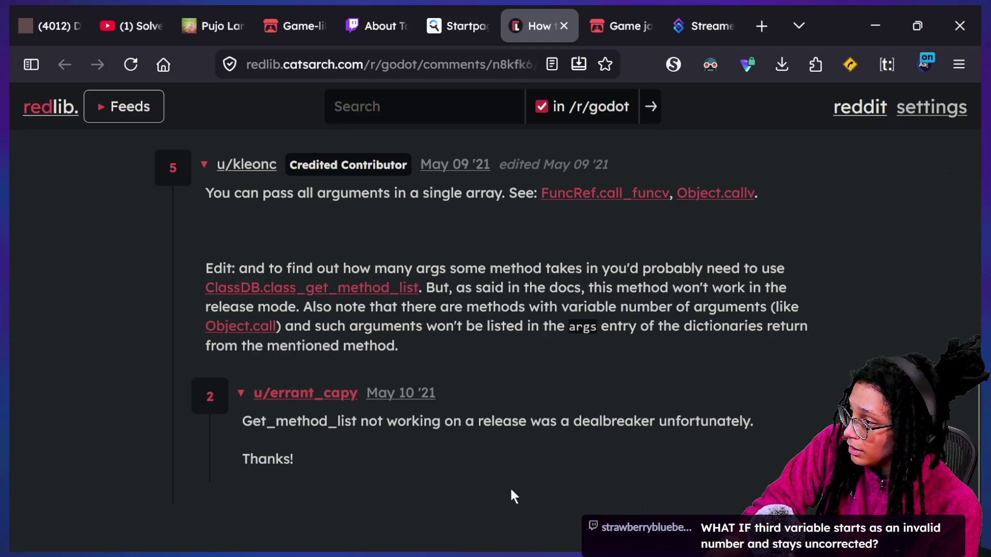
pyautogui.moveTo(387, 266); pyautogui.dragTo(524, 262)
pyautogui.click(567, 261)
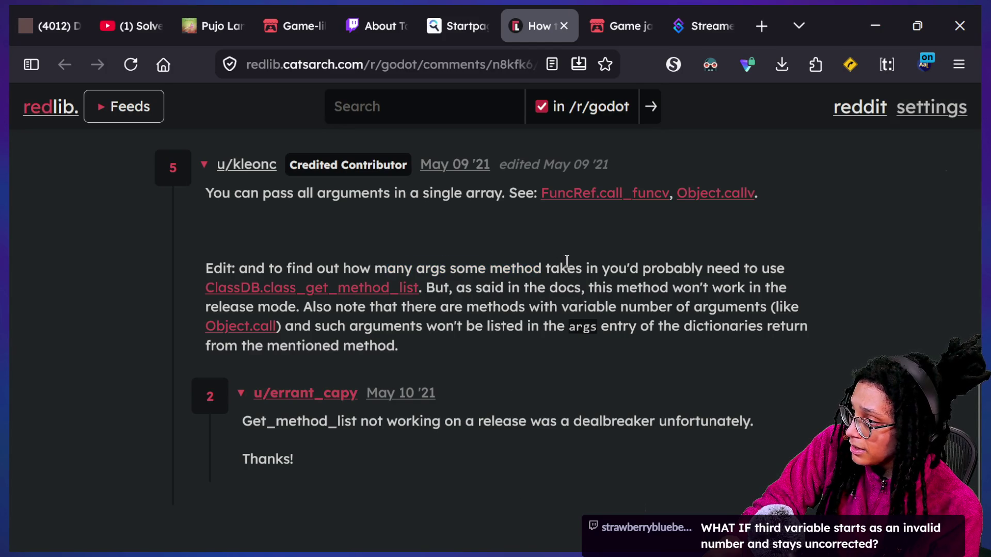
pyautogui.moveTo(590, 266); pyautogui.dragTo(511, 266)
pyautogui.moveTo(305, 309); pyautogui.dragTo(375, 309)
pyautogui.click(402, 308)
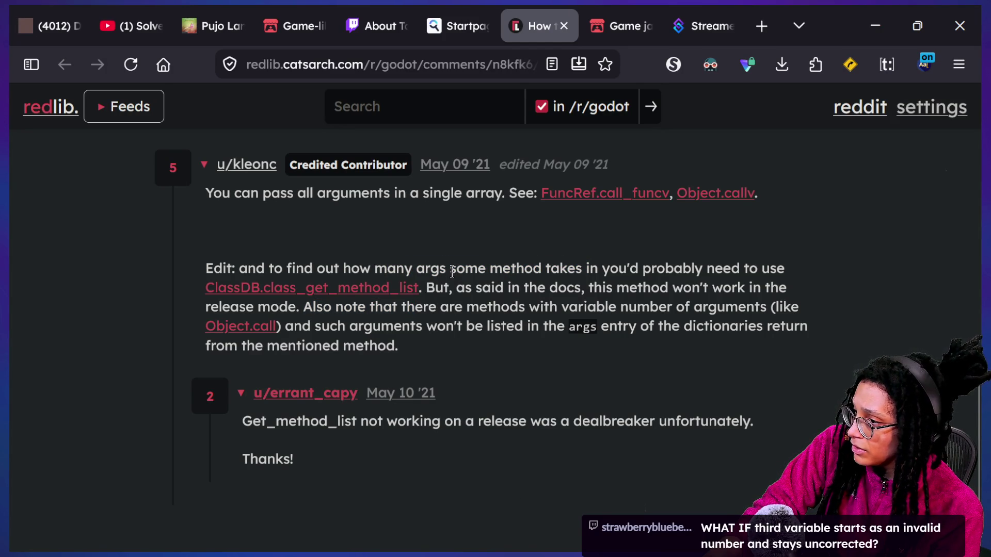
pyautogui.click(651, 194)
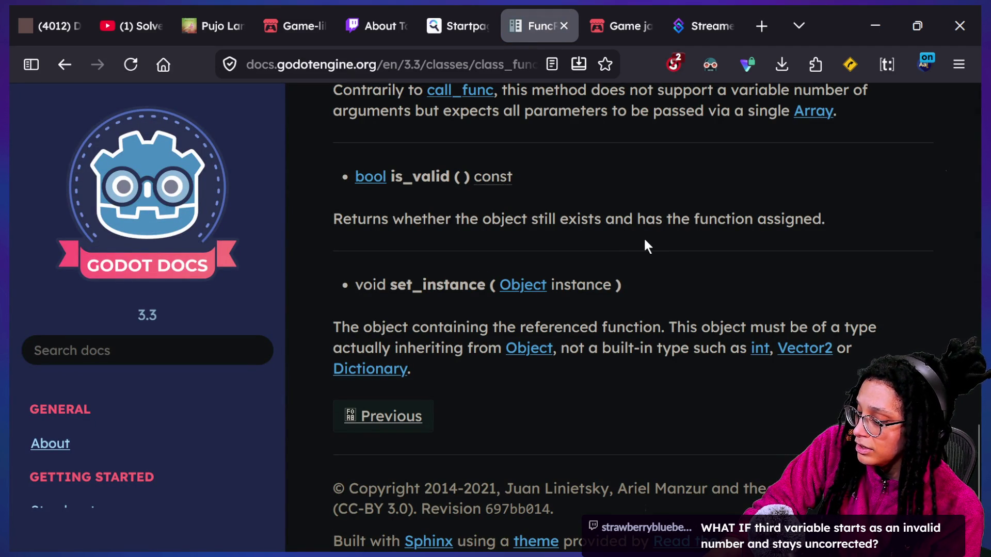
pyautogui.moveTo(641, 219); pyautogui.dragTo(739, 313)
pyautogui.click(739, 312)
pyautogui.scroll(1, 739, 312)
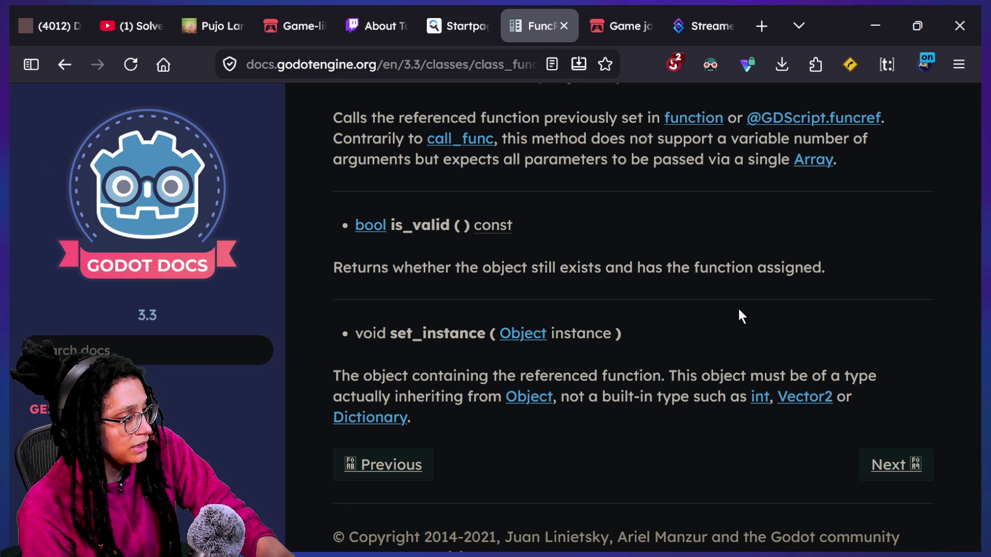
pyautogui.scroll(-1, 739, 312)
pyautogui.scroll(2, 738, 310)
pyautogui.scroll(2, 738, 310)
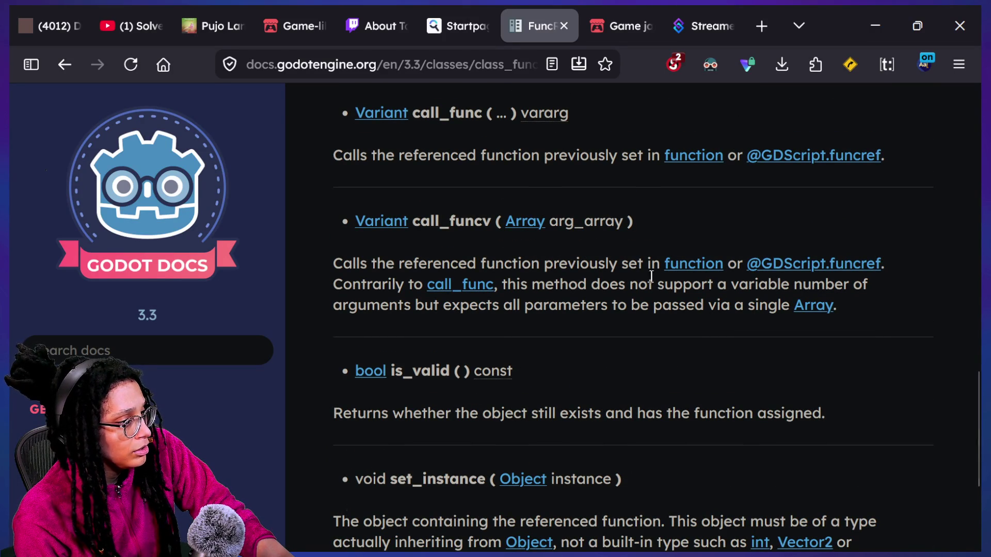
pyautogui.moveTo(334, 265); pyautogui.dragTo(700, 265)
pyautogui.click(578, 271)
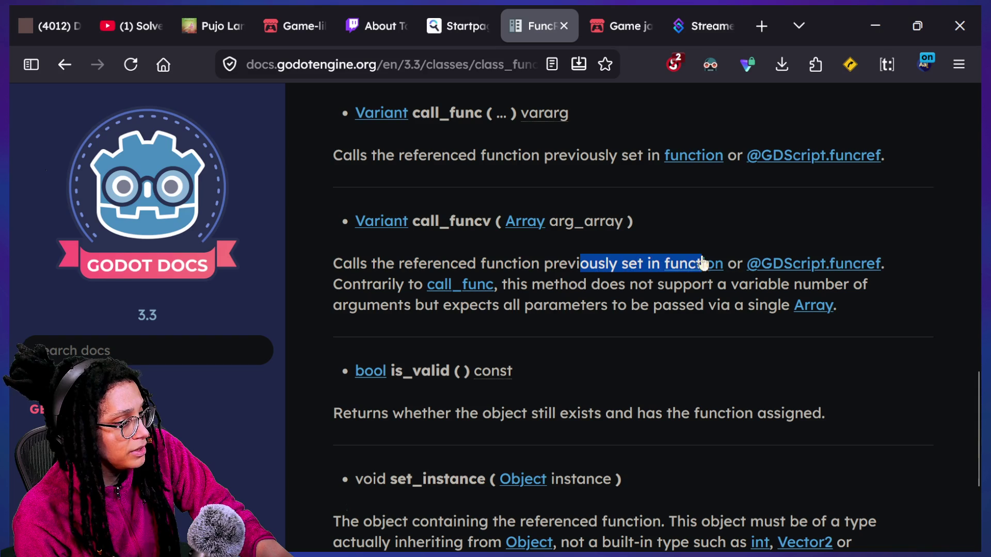
pyautogui.moveTo(352, 284); pyautogui.dragTo(438, 287)
pyautogui.click(543, 288)
pyautogui.moveTo(539, 285); pyautogui.dragTo(750, 290)
pyautogui.click(746, 296)
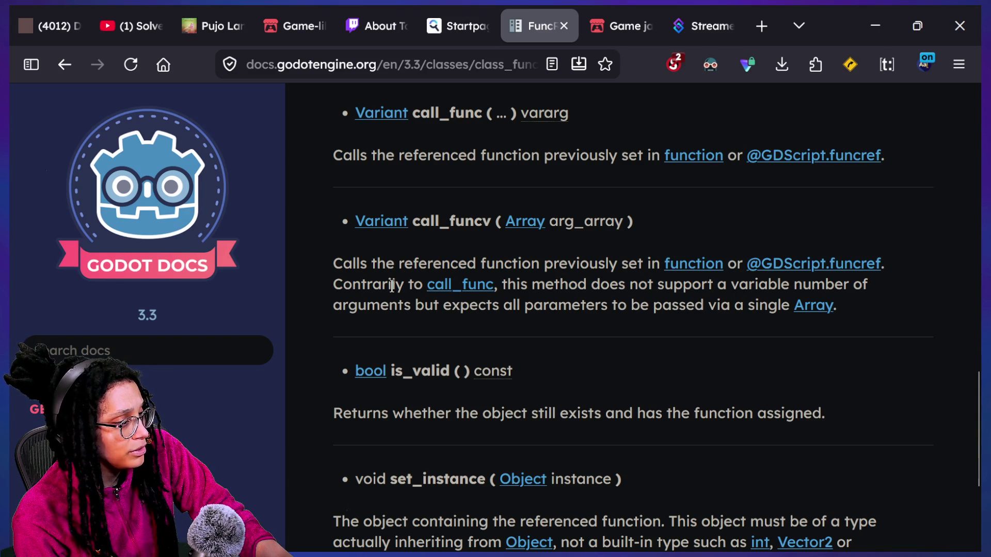
pyautogui.moveTo(400, 305); pyautogui.dragTo(766, 309)
pyautogui.click(597, 304)
pyautogui.click(766, 309)
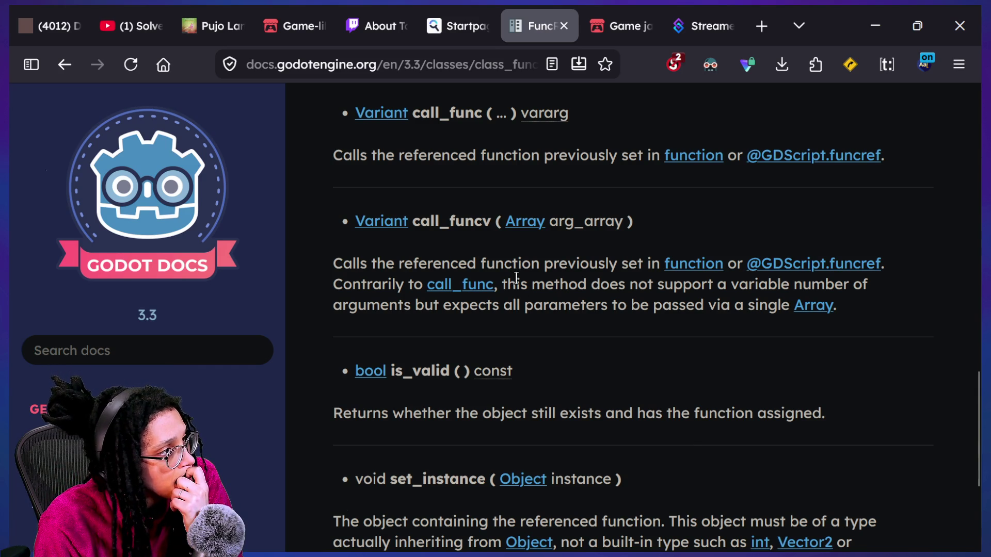
pyautogui.scroll(2, 516, 279)
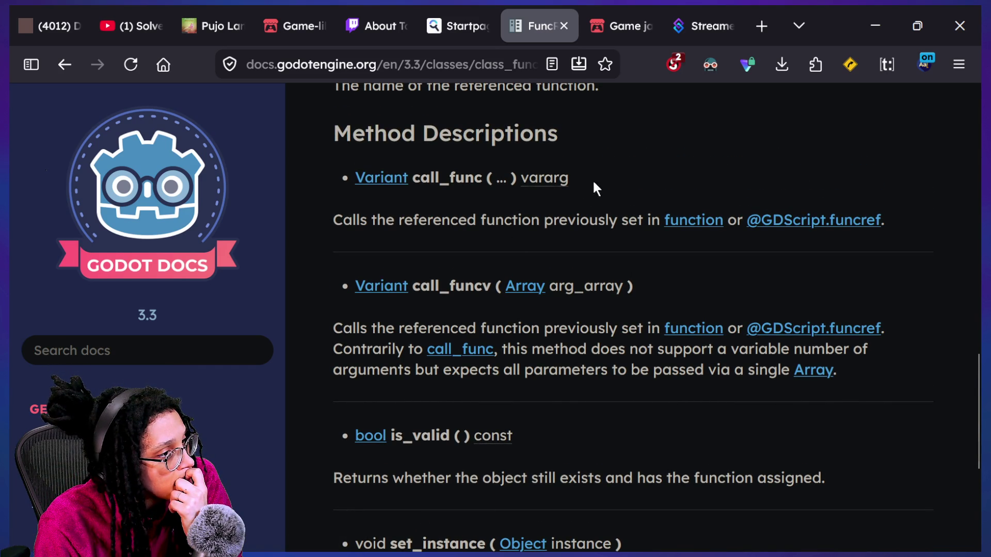
pyautogui.moveTo(417, 175); pyautogui.dragTo(458, 175)
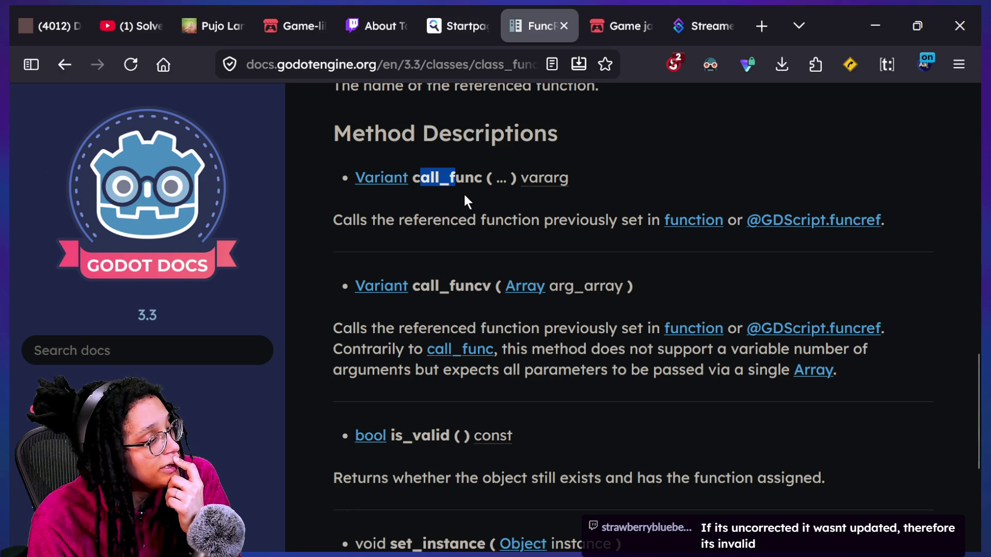
pyautogui.click(461, 191)
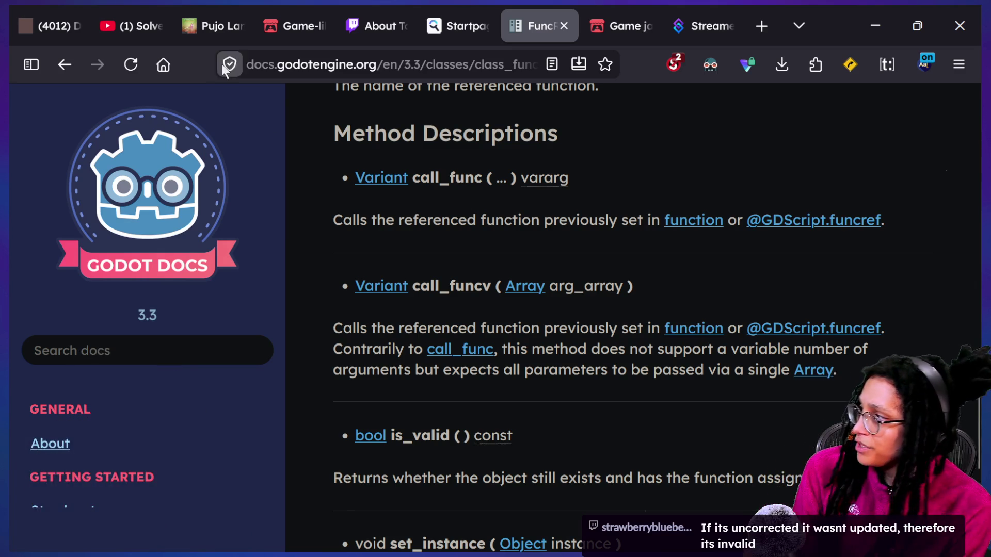
pyautogui.press('super+Tab')
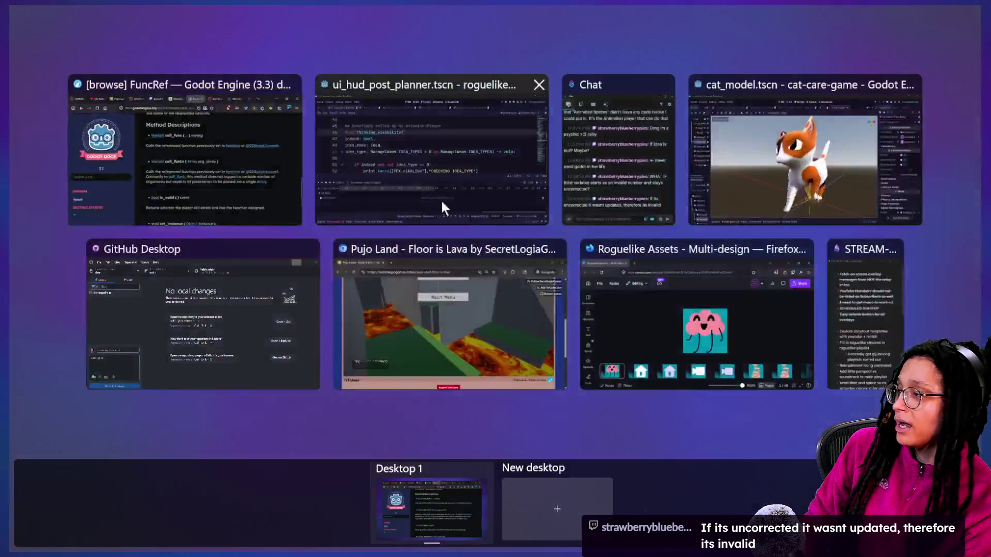
pyautogui.click(450, 201)
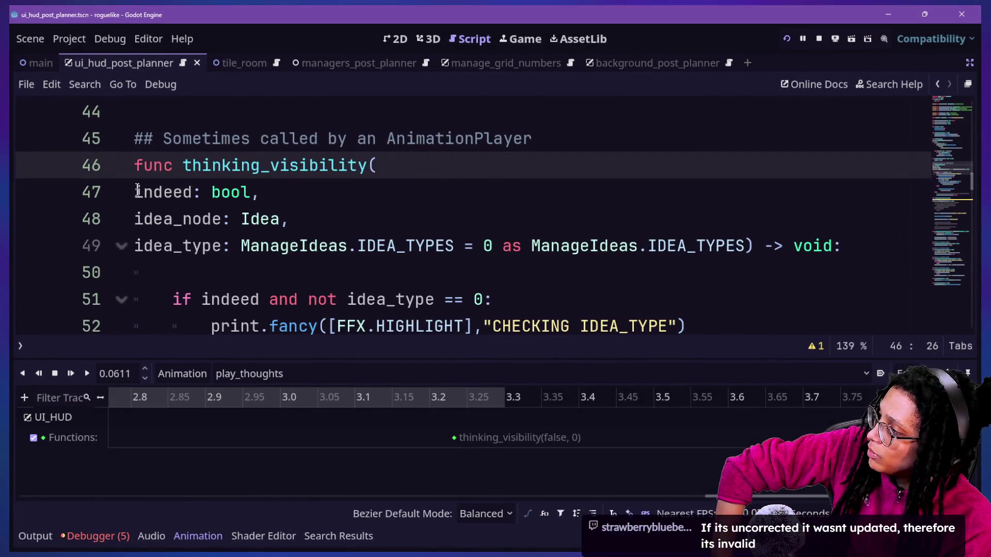
pyautogui.moveTo(134, 191); pyautogui.dragTo(231, 196)
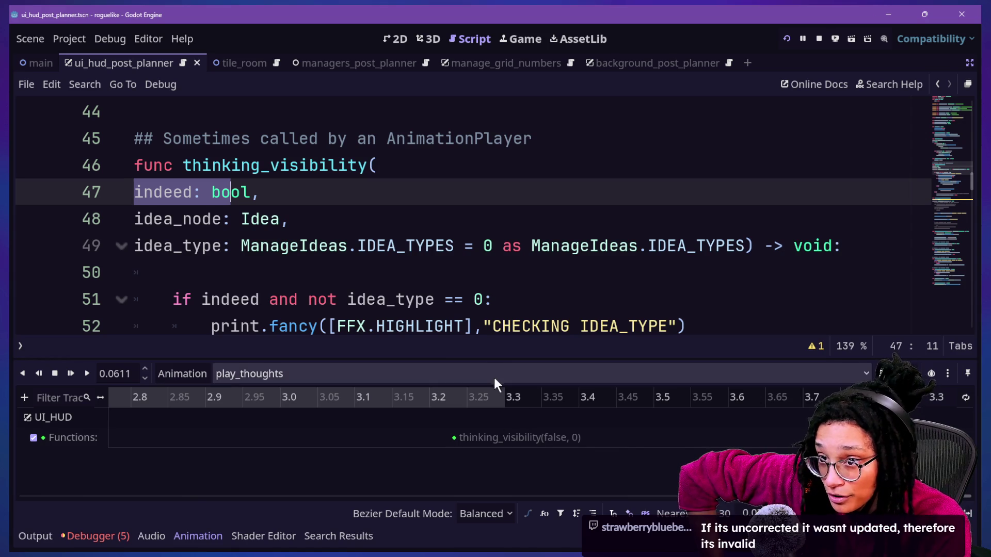
pyautogui.click(469, 260)
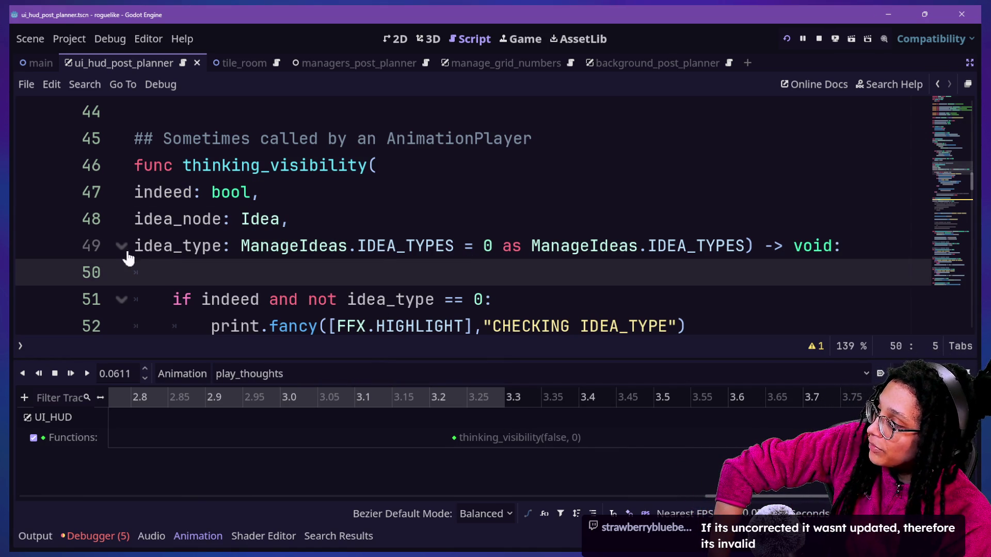
pyautogui.moveTo(153, 194); pyautogui.dragTo(203, 196)
pyautogui.moveTo(153, 219)
pyautogui.mouseDown()
pyautogui.moveTo(193, 220)
pyautogui.moveTo(211, 245)
pyautogui.mouseUp()
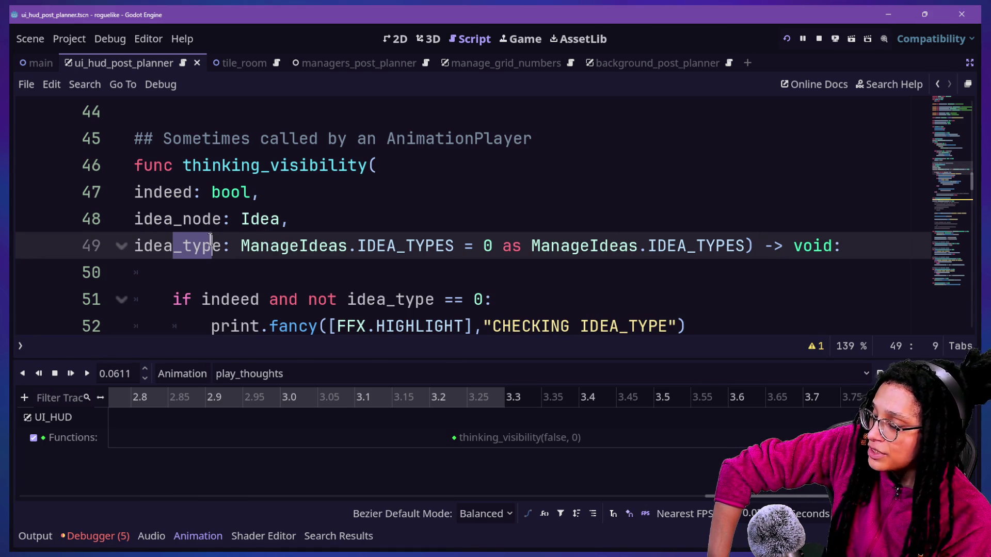
pyautogui.click(255, 273)
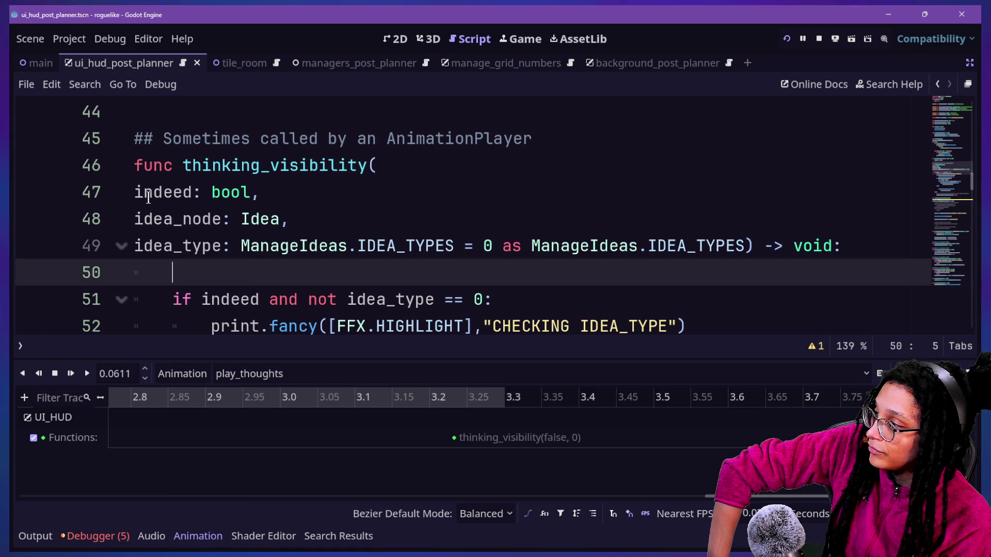
pyautogui.moveTo(149, 196); pyautogui.dragTo(194, 196)
pyautogui.click(194, 192)
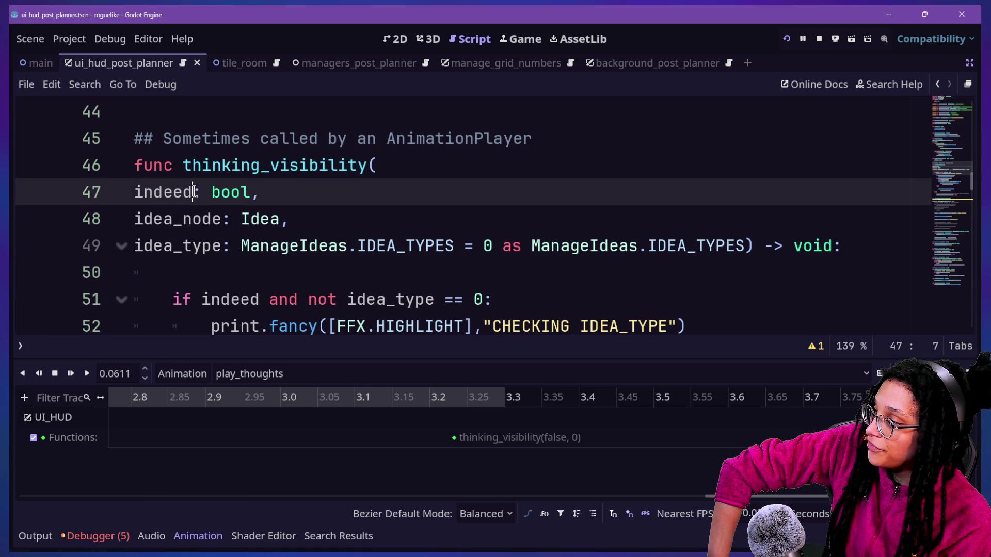
pyautogui.press('Left')
pyautogui.press('Left')
pyautogui.press('Left')
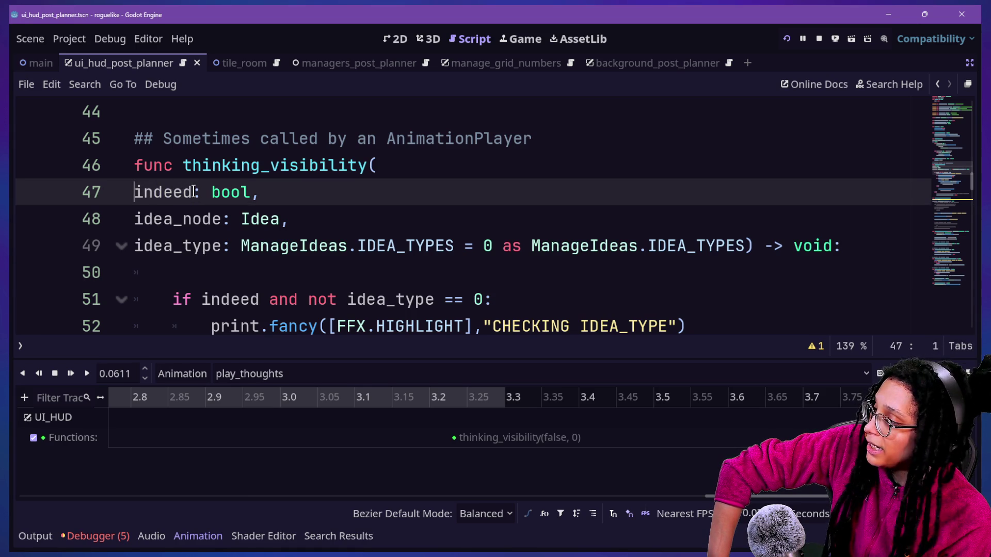
pyautogui.hotkey('shift', 'Right')
pyautogui.hotkey('shift', 'Right')
pyautogui.hotkey('shift', 'Right')
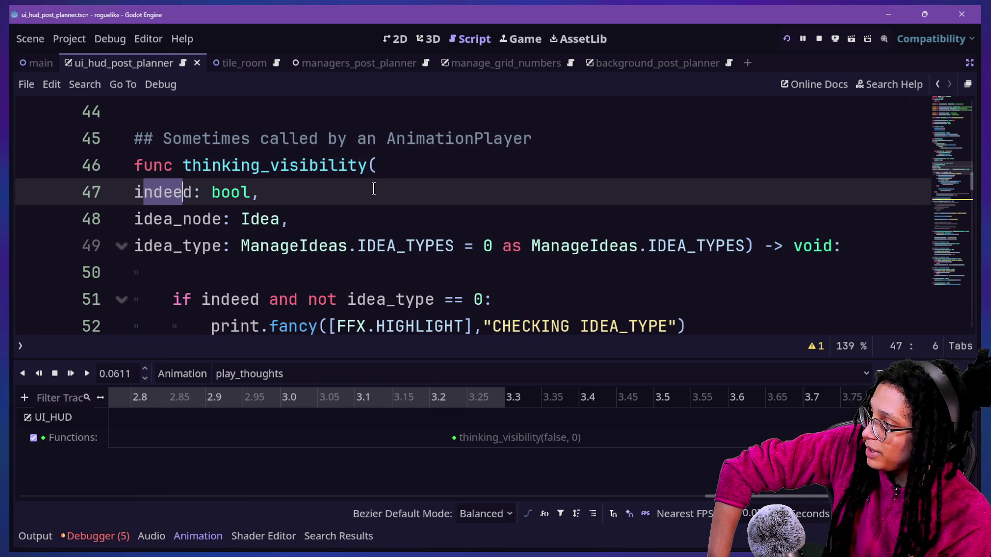
pyautogui.press('Down')
pyautogui.press('Left')
pyautogui.press('Left')
pyautogui.press('Left')
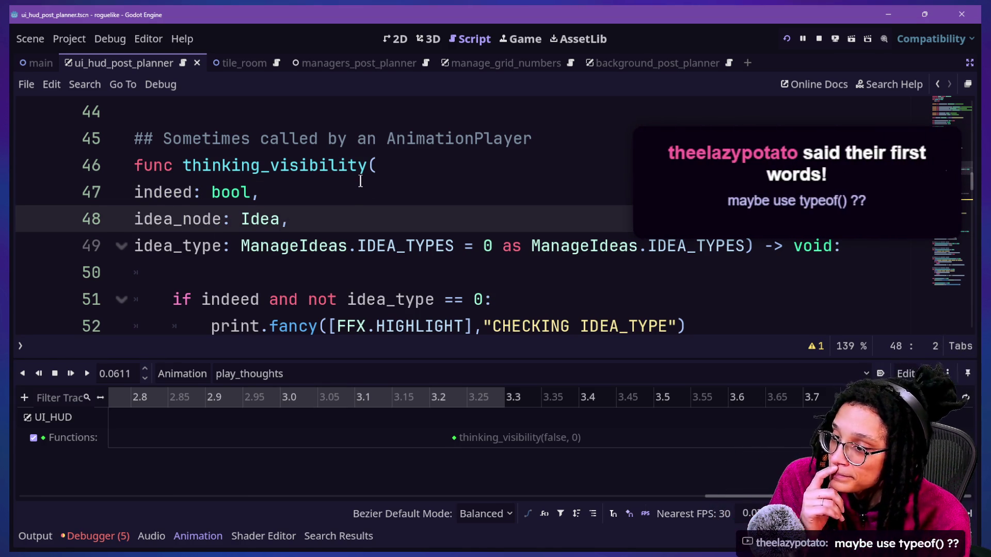
pyautogui.scroll(2, 358, 184)
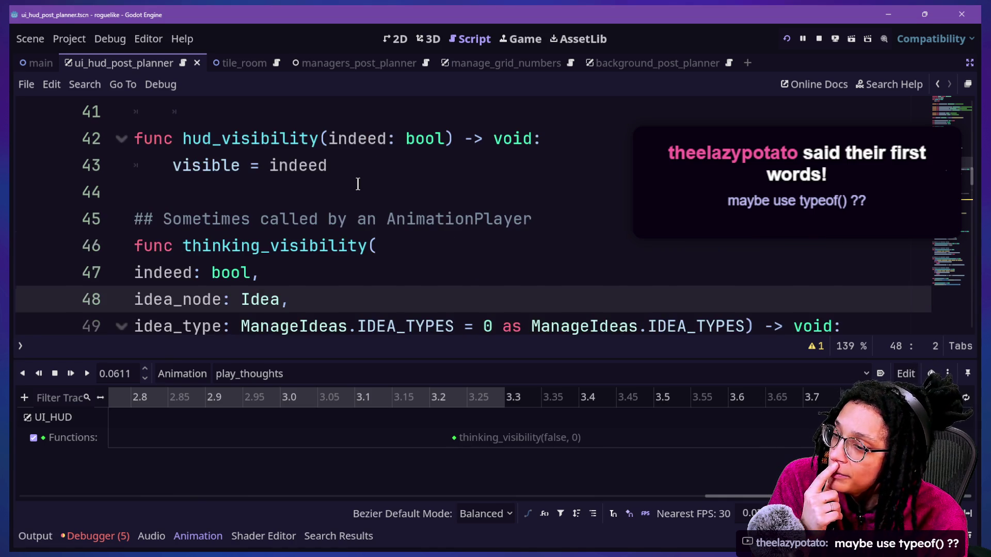
pyautogui.press('Down')
pyautogui.press('Down')
pyautogui.press('Down')
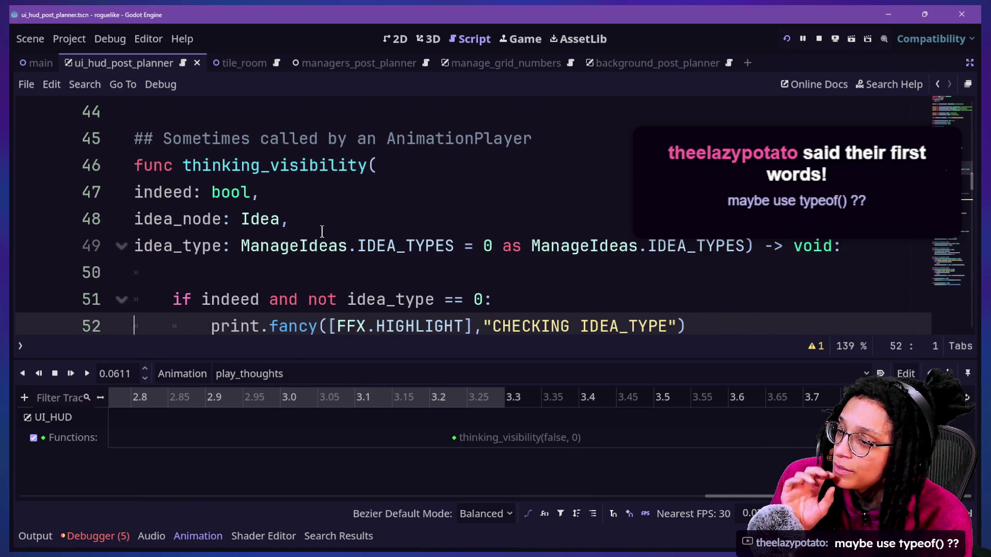
pyautogui.doubleClick(150, 198)
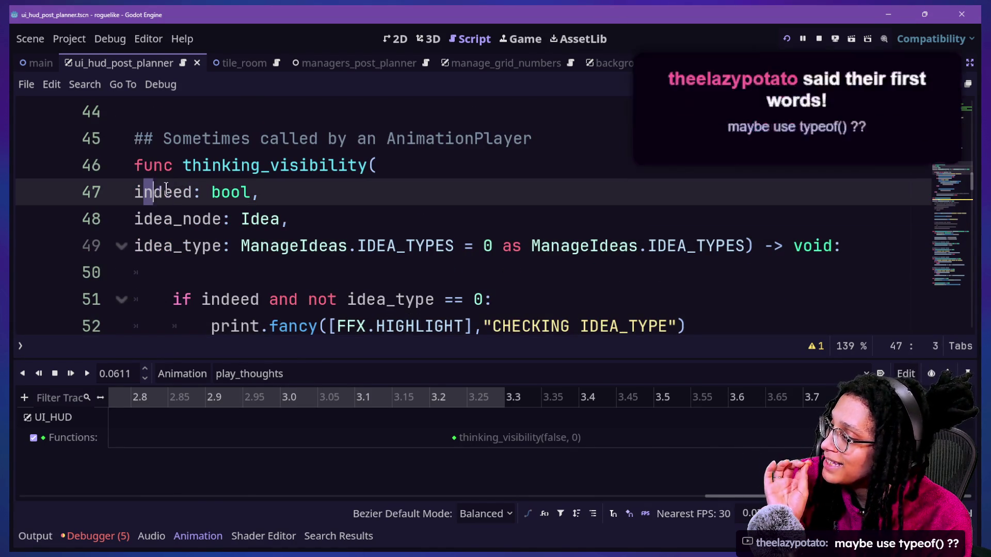
pyautogui.moveTo(183, 219); pyautogui.dragTo(201, 220)
pyautogui.click(212, 221)
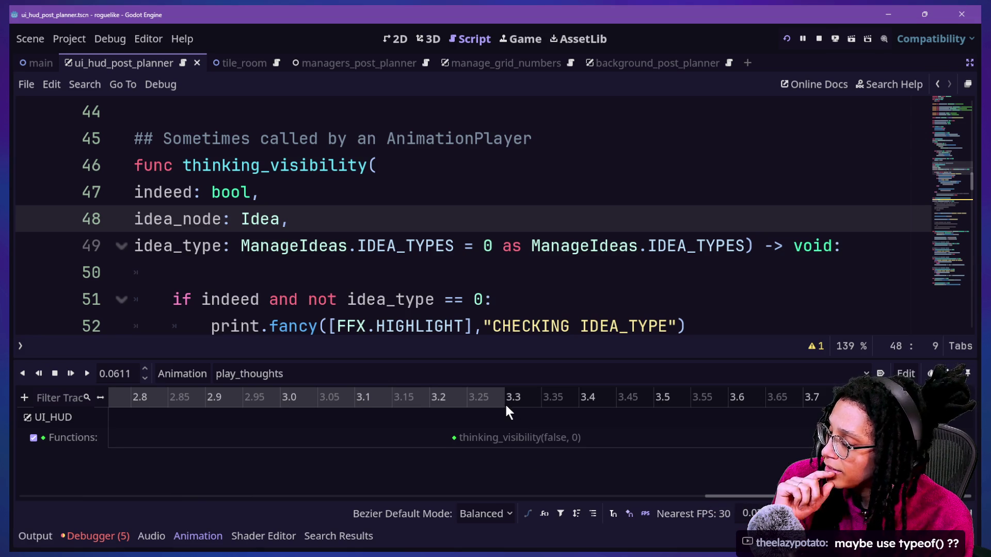
pyautogui.click(559, 276)
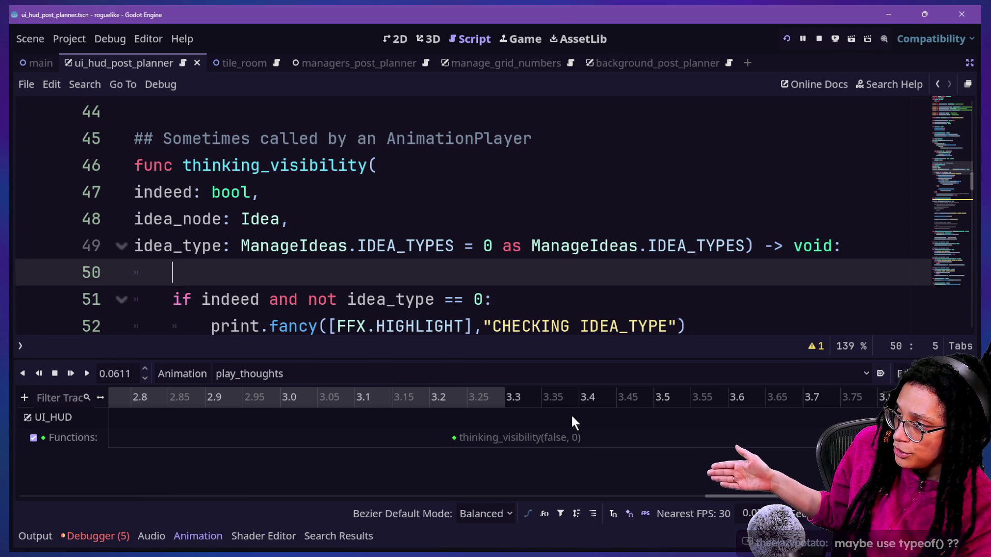
# Step: Step through the thinking_visibility parameter lines and the 'if indeed and not' check
pyautogui.moveTo(136, 164); pyautogui.dragTo(221, 258)
pyautogui.click(215, 200)
pyautogui.click(260, 221)
pyautogui.click(282, 249)
pyautogui.click(298, 298)
pyautogui.click(296, 270)
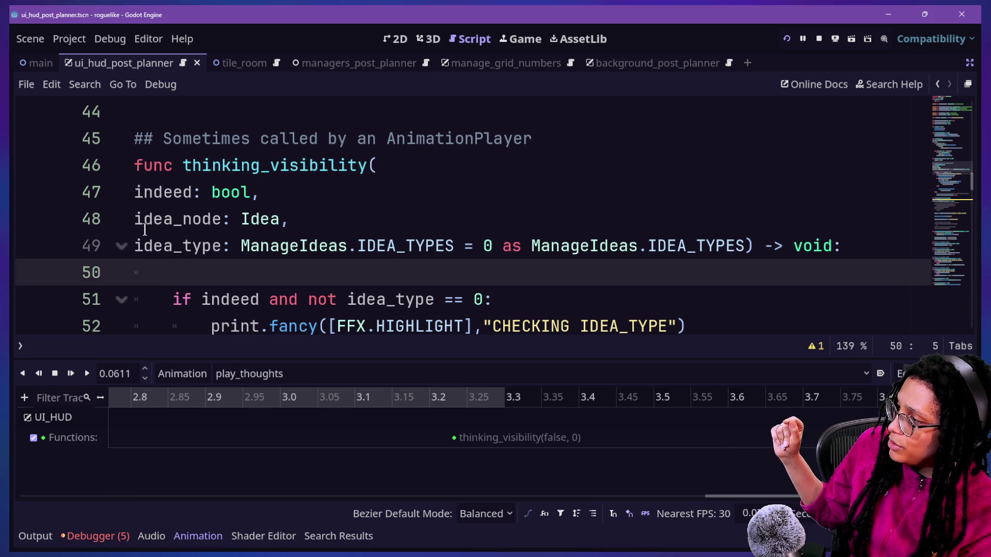
# Step: Select the 'idea_node: Idea,' parameter and the function header lines to inspect them
pyautogui.moveTo(136, 220); pyautogui.dragTo(292, 215)
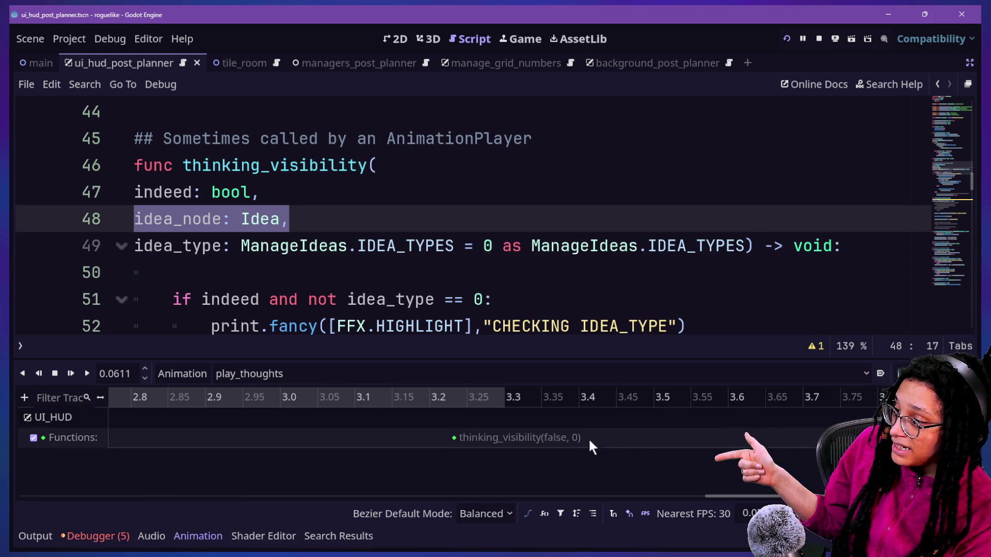
pyautogui.press('Right')
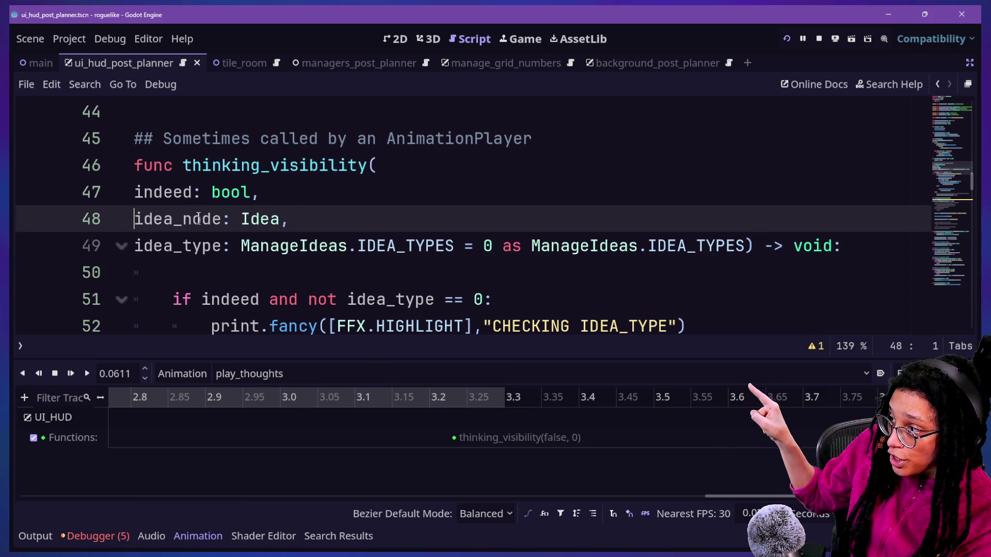
pyautogui.moveTo(316, 217); pyautogui.dragTo(135, 218)
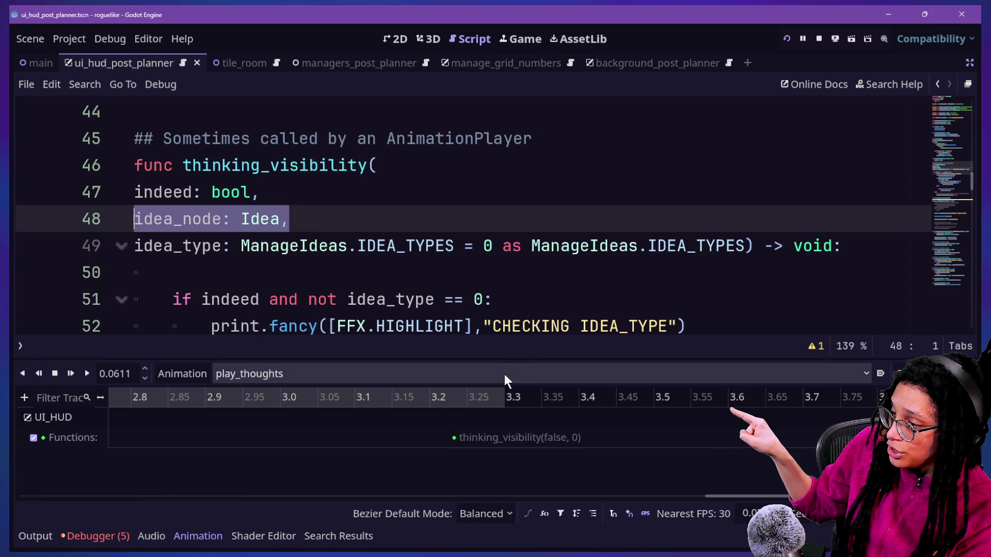
pyautogui.click(181, 192)
pyautogui.click(270, 275)
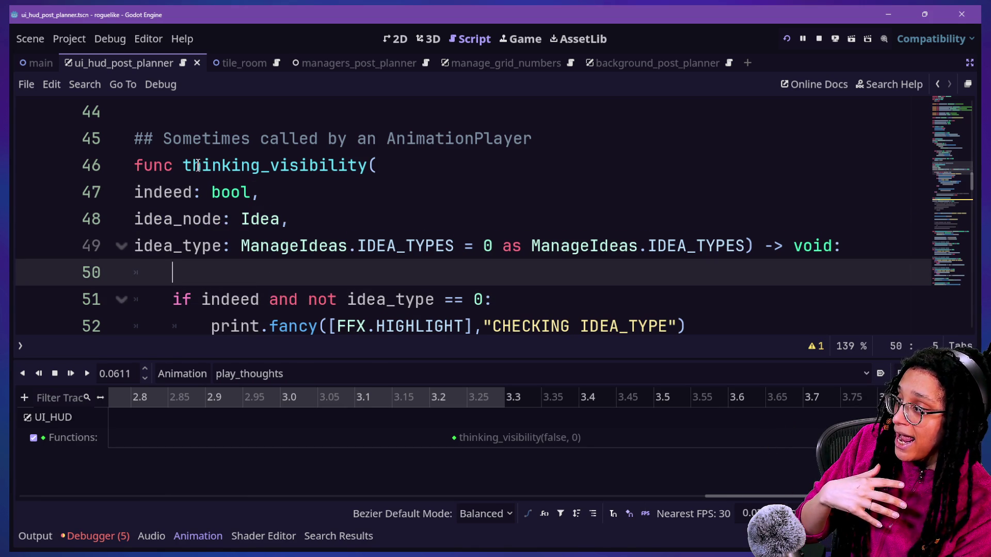
pyautogui.moveTo(184, 164); pyautogui.dragTo(289, 220)
pyautogui.click(350, 246)
pyautogui.moveTo(290, 165); pyautogui.dragTo(340, 245)
pyautogui.click(340, 270)
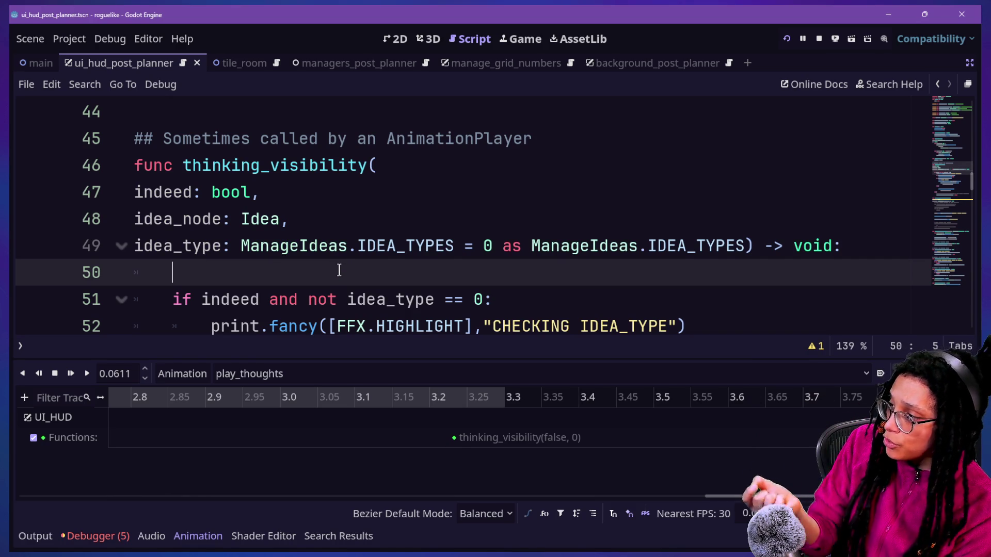
# Step: Switch to the Firefox window showing Godot's FuncRef documentation
pyautogui.scroll(2, 340, 269)
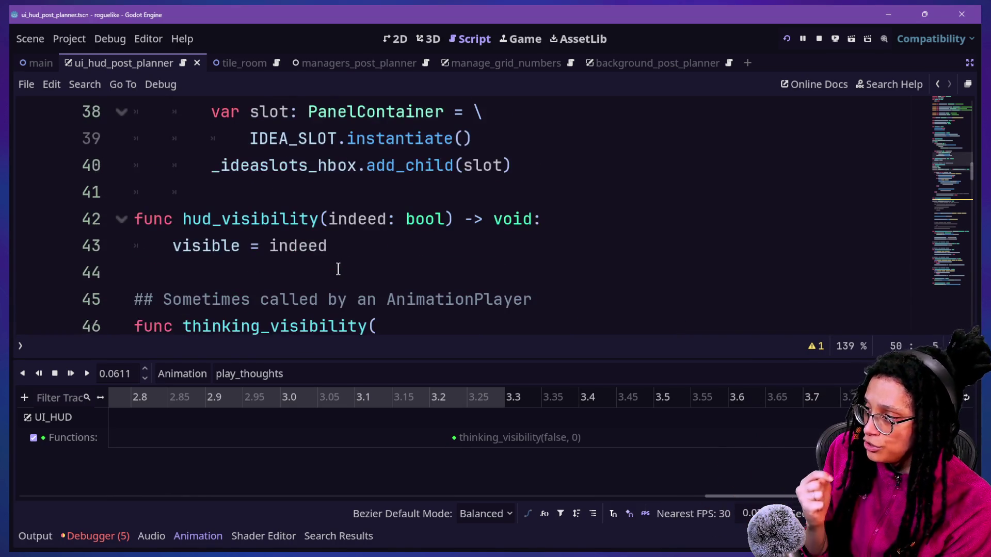
pyautogui.scroll(-2, 338, 269)
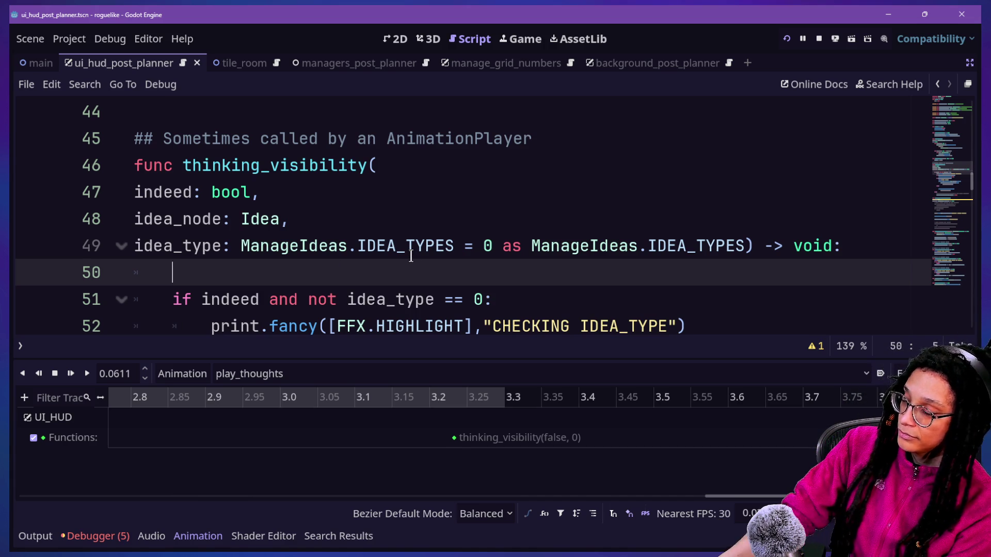
pyautogui.moveTo(411, 255)
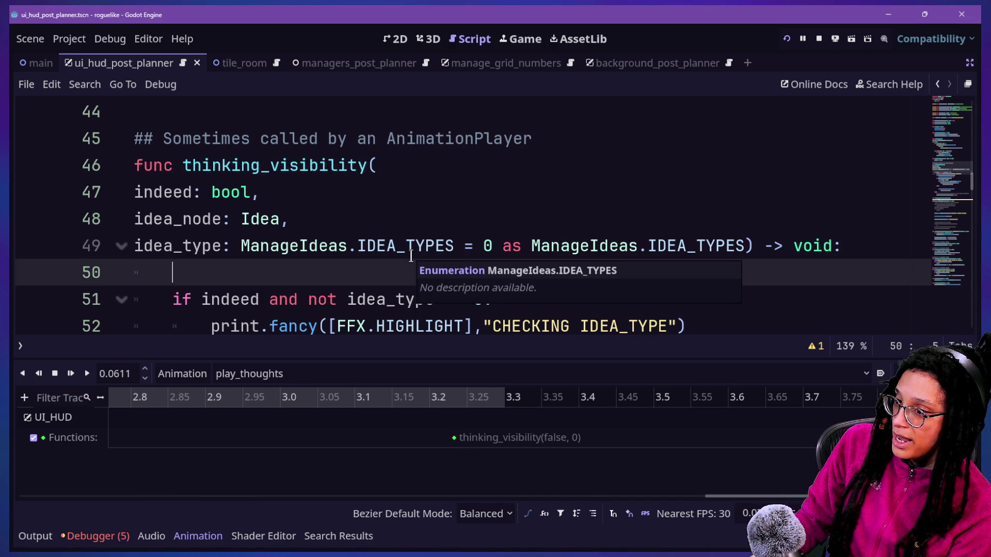
pyautogui.press('super+Tab')
pyautogui.click(483, 220)
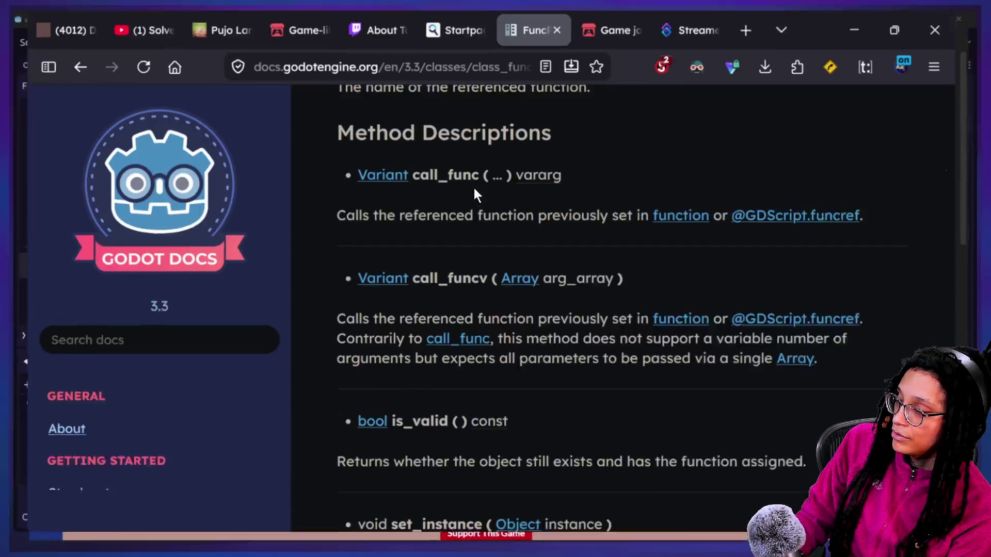
# Step: Go to the Startpage results tab and clear the existing search query
pyautogui.click(636, 24)
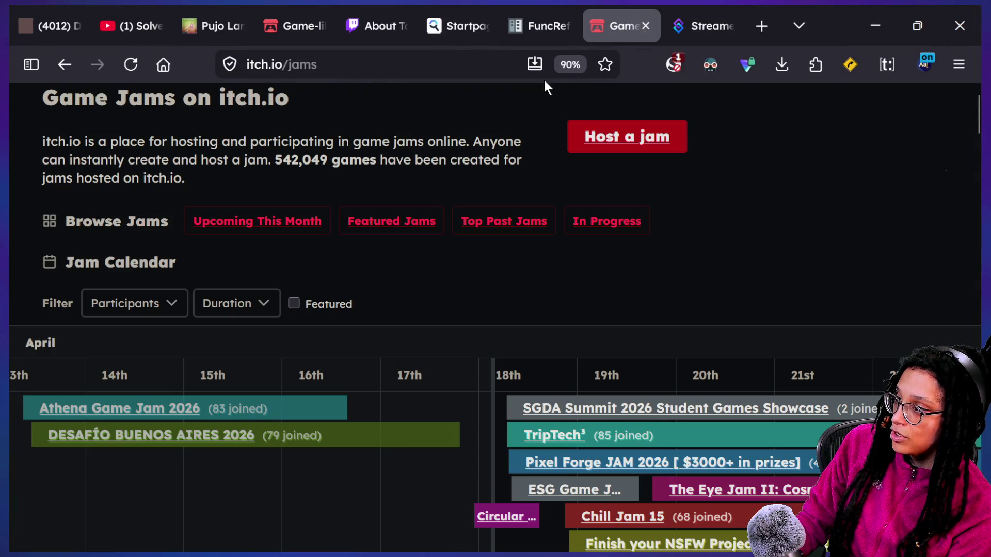
pyautogui.click(464, 25)
pyautogui.tripleClick(420, 115)
pyautogui.write('how')
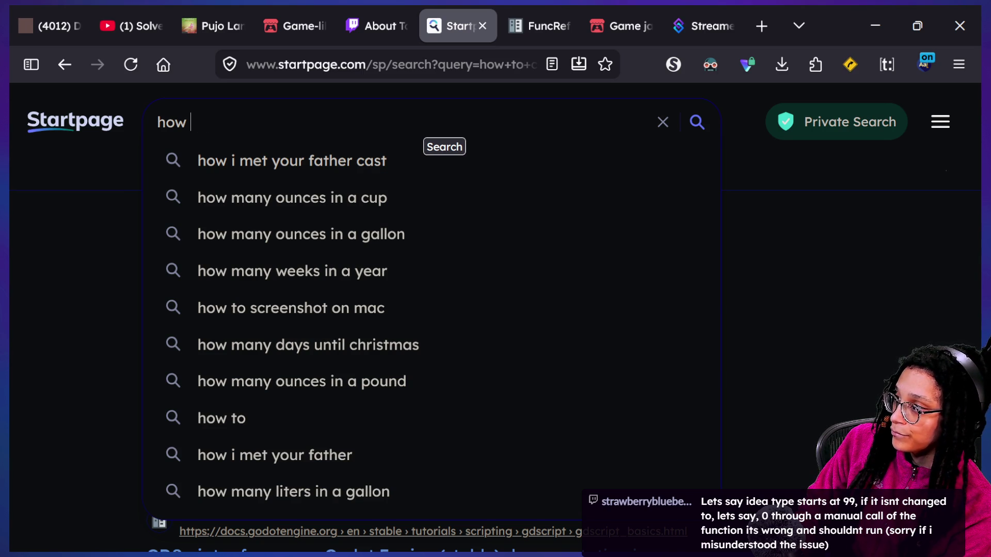
pyautogui.press('BackSpace')
pyautogui.press('BackSpace')
pyautogui.press('BackSpace')
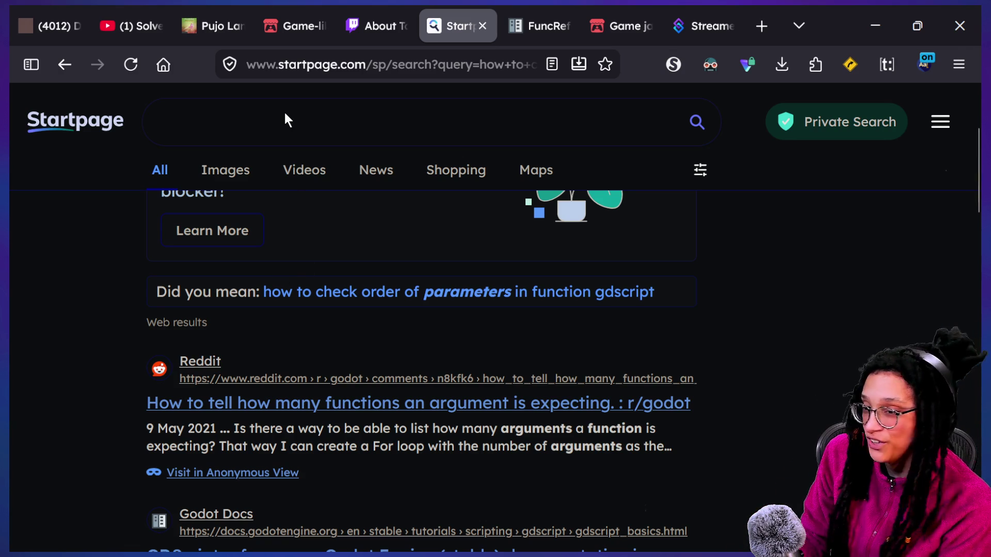
# Step: Enter 'how to tell if parameter number' as the query, then return to the Godot editor
pyautogui.write('f')
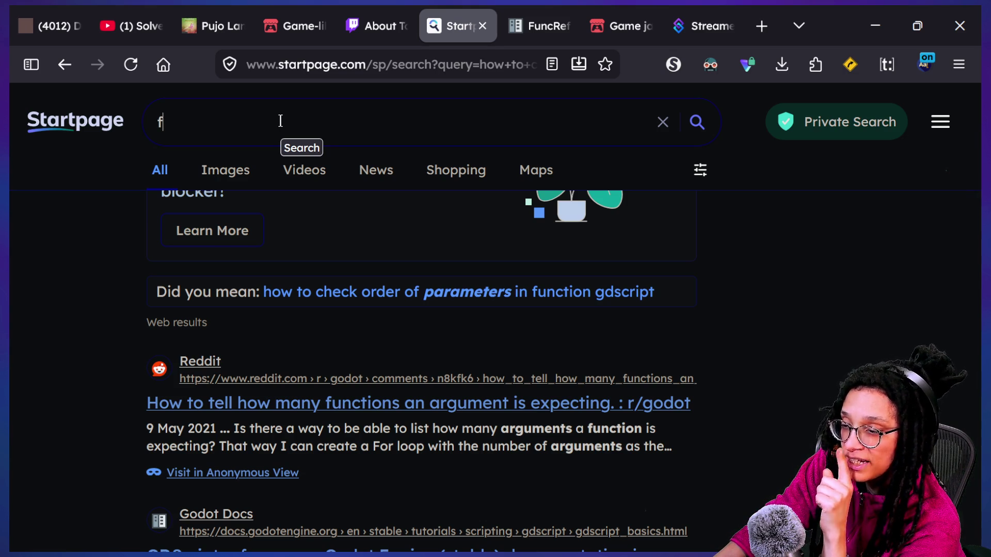
pyautogui.write('vc')
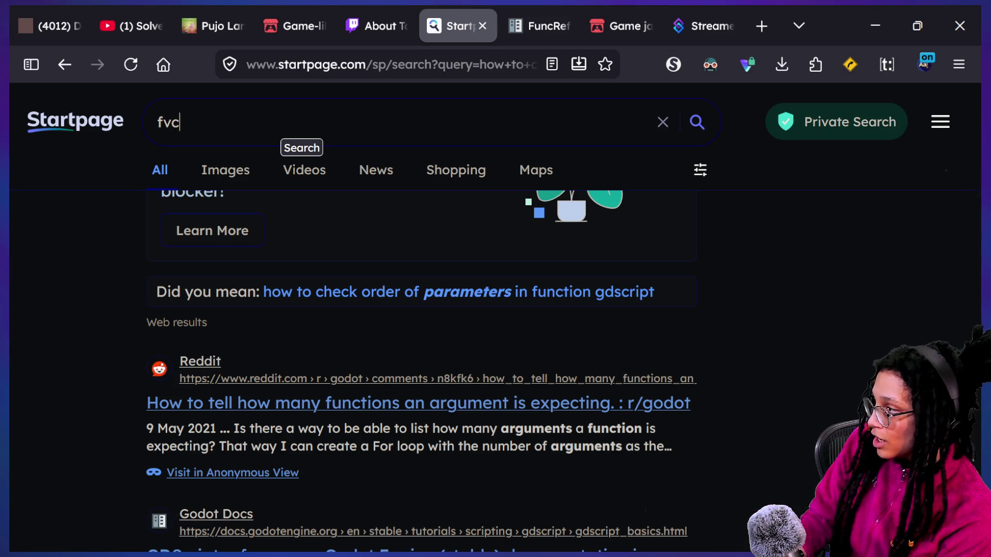
pyautogui.write('nn')
pyautogui.press('BackSpace')
pyautogui.press('BackSpace')
pyautogui.press('BackSpace')
pyautogui.press('BackSpace')
pyautogui.press('BackSpace')
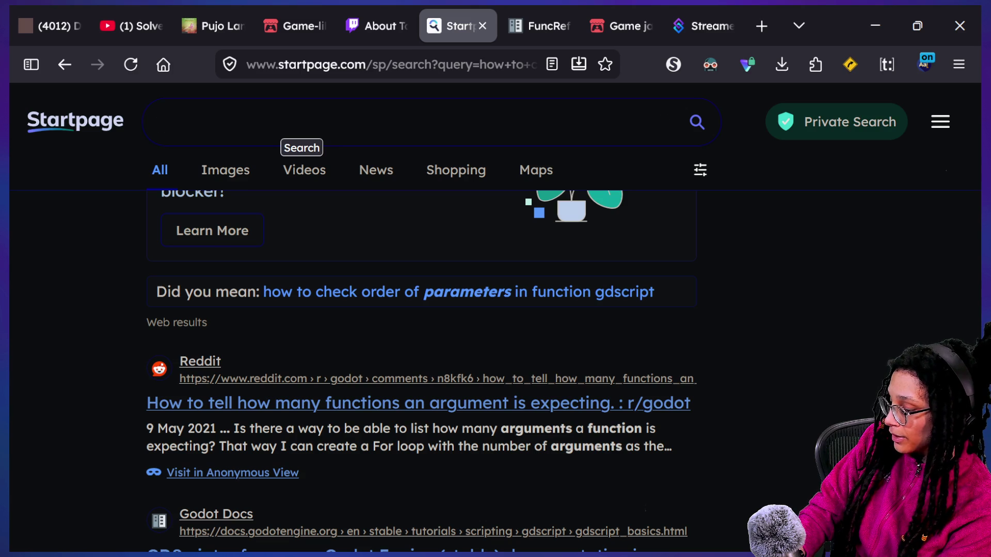
pyautogui.write('how to tell if')
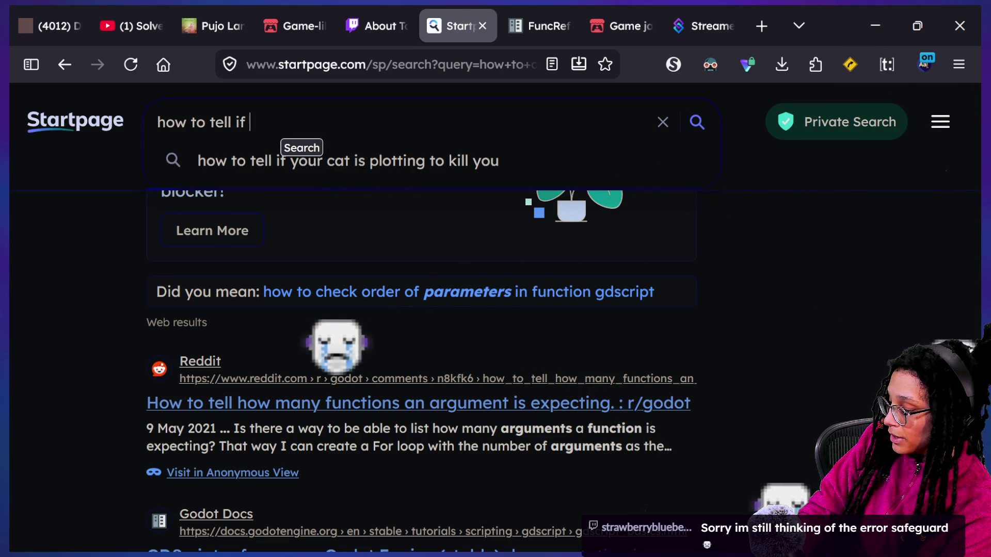
pyautogui.write(' parame')
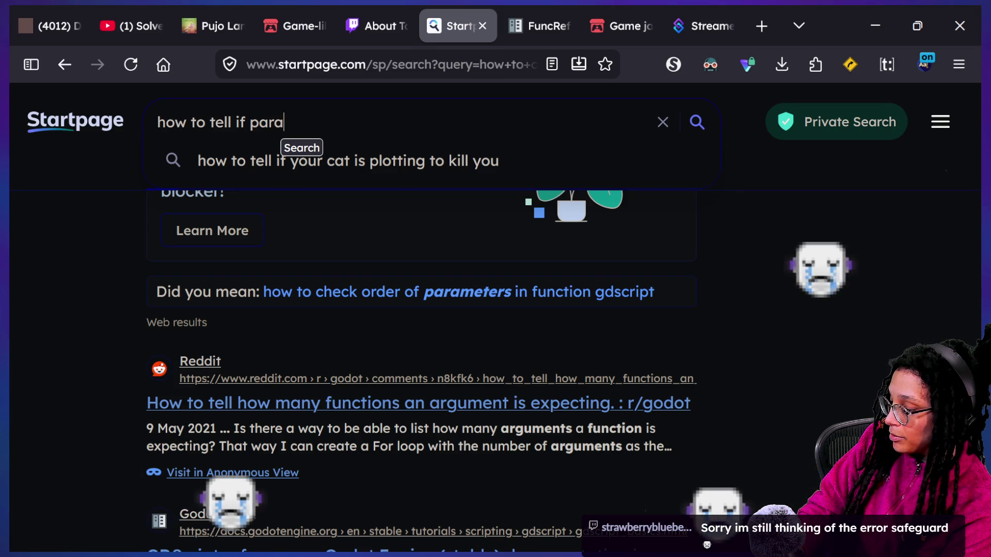
pyautogui.write('ter')
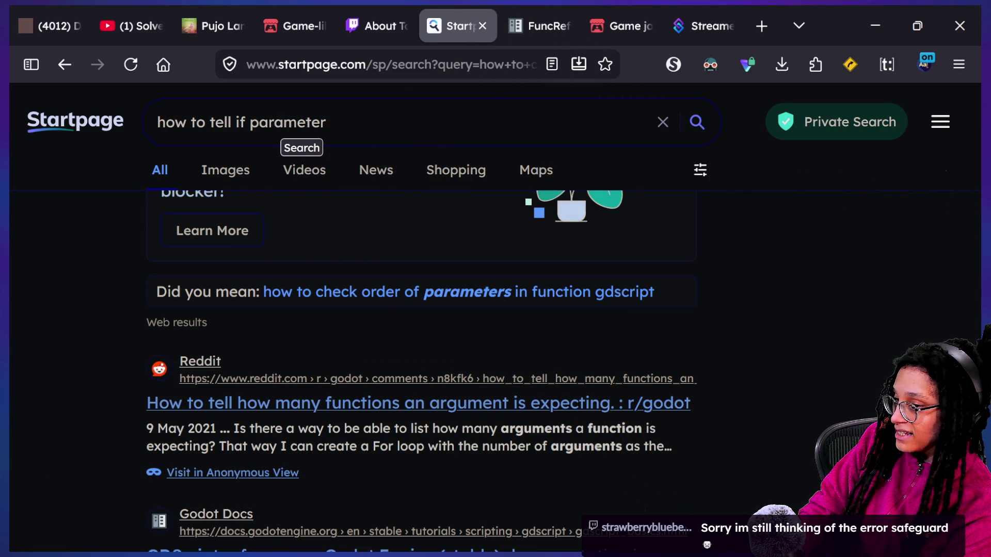
pyautogui.write('number')
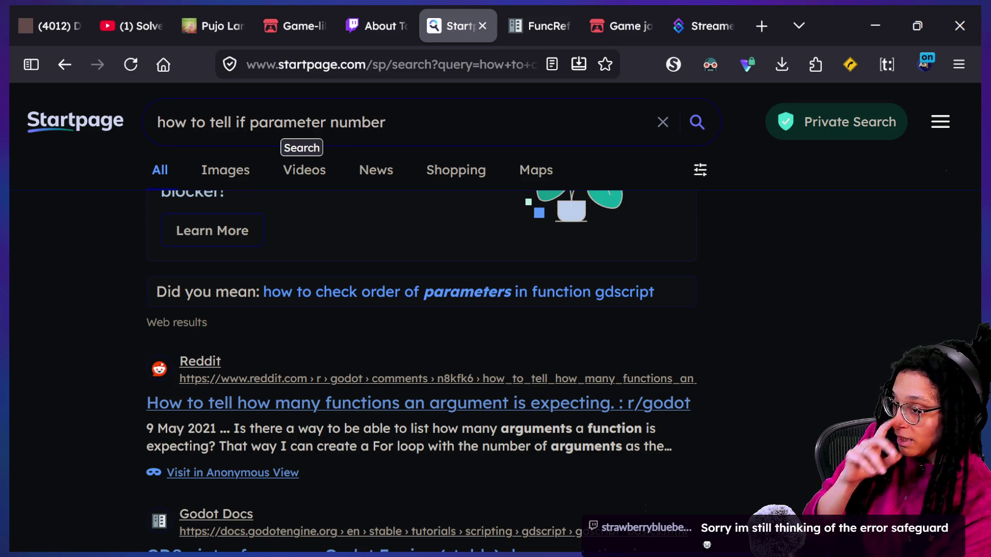
pyautogui.press('BackSpace')
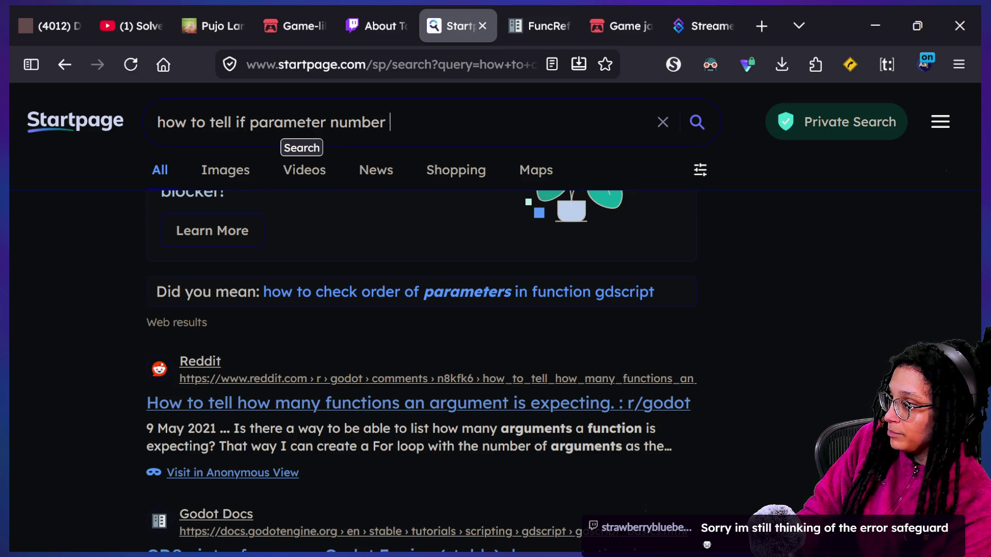
pyautogui.press('super+Tab')
pyautogui.click(441, 164)
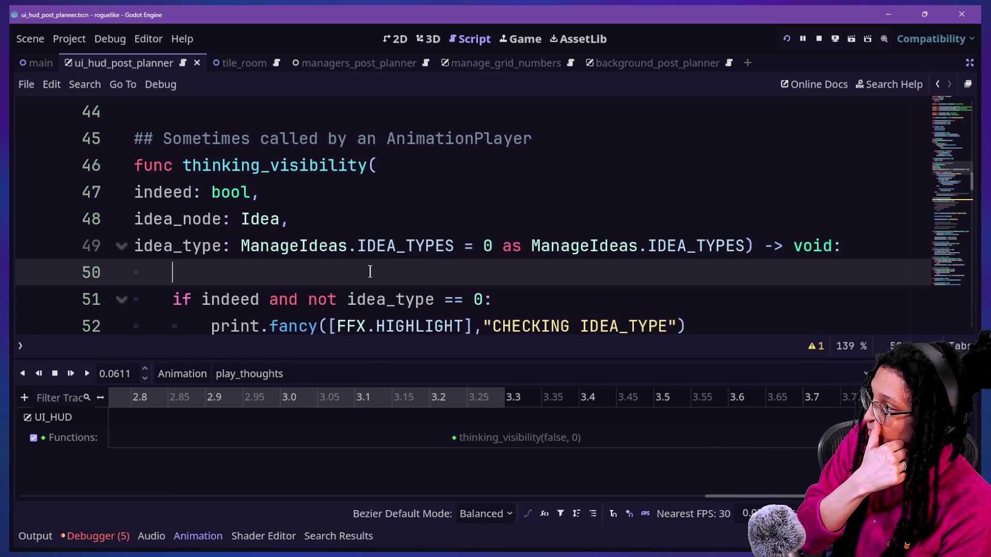
# Step: Review the indeed, idea_node and idea_type parameter lines of thinking_visibility
pyautogui.moveTo(423, 299)
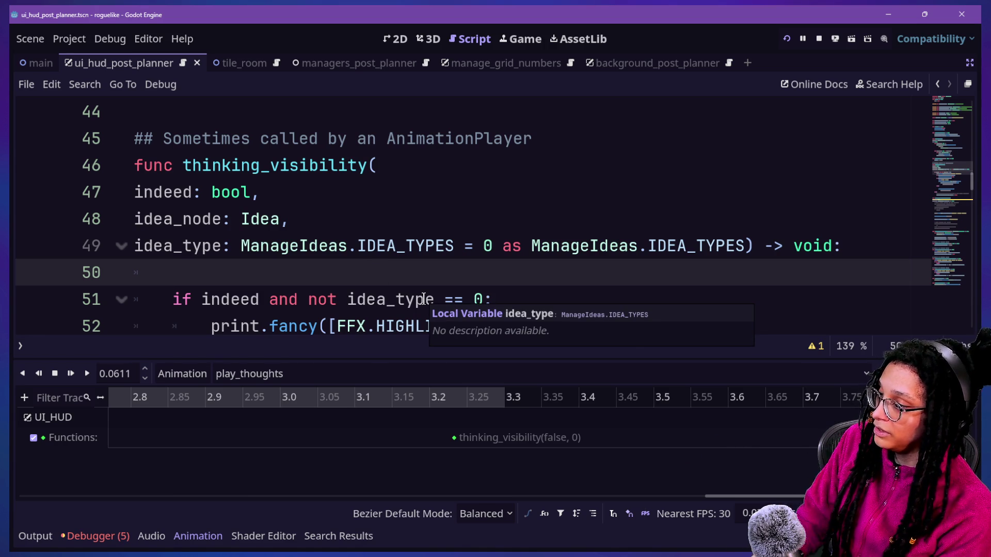
pyautogui.keyDown('shift'); pyautogui.click(133, 190); pyautogui.keyUp('shift')
pyautogui.click(137, 190)
pyautogui.click(143, 190)
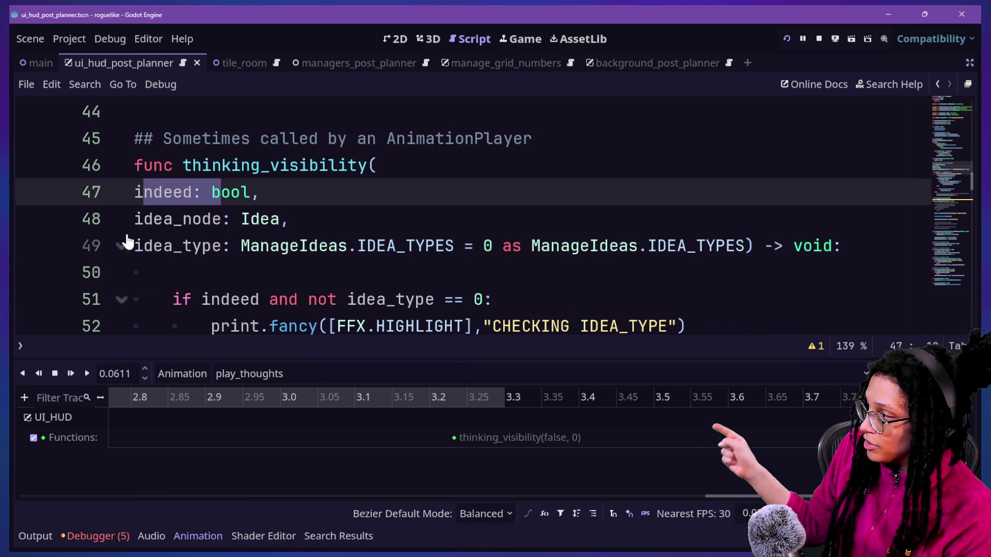
pyautogui.moveTo(143, 218); pyautogui.dragTo(228, 220)
pyautogui.moveTo(144, 247); pyautogui.dragTo(223, 248)
pyautogui.click(227, 247)
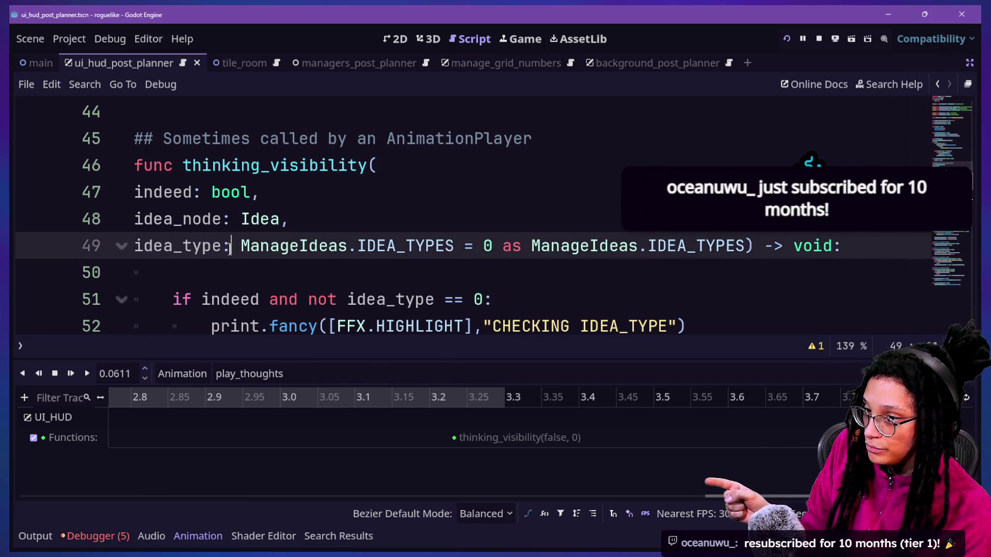
# Step: Highlight the function header lines 45–49, then switch back to the Startpage browser window
pyautogui.moveTo(211, 139); pyautogui.dragTo(271, 246)
pyautogui.click(271, 246)
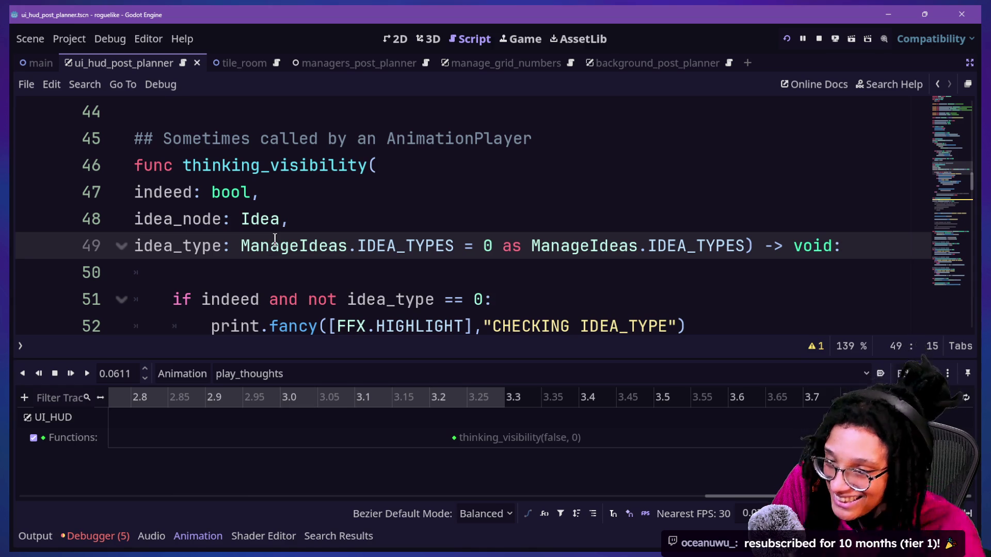
pyautogui.click(354, 271)
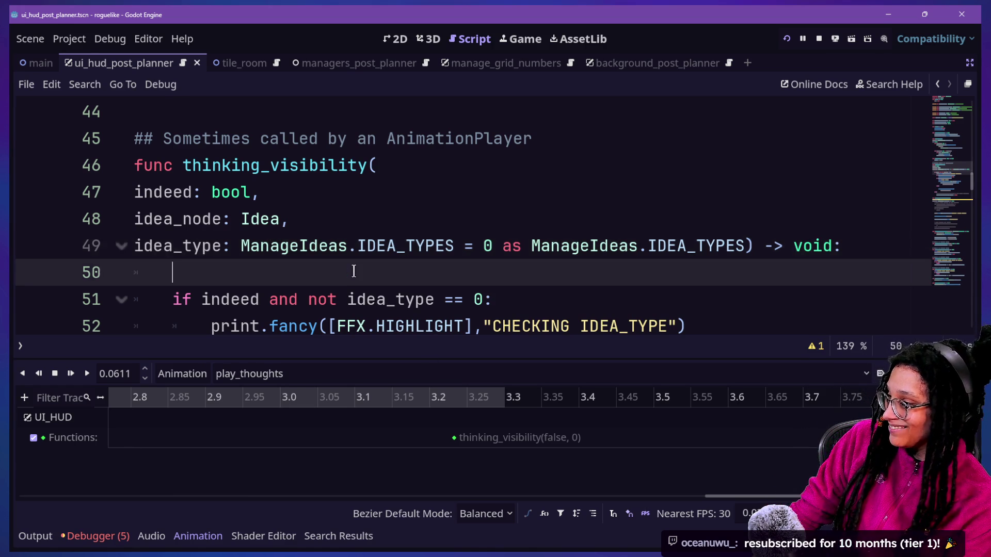
pyautogui.press('super+Tab')
pyautogui.click(404, 141)
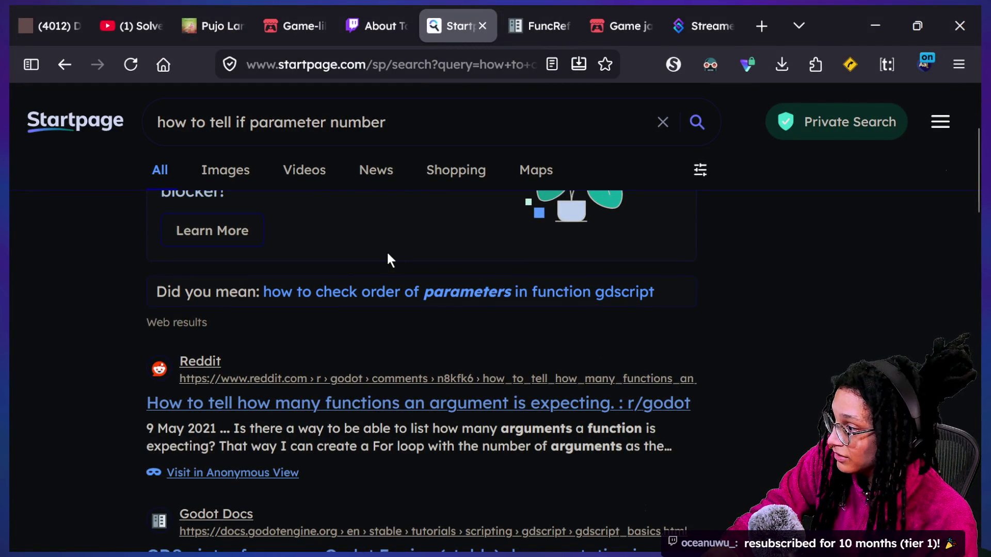
# Step: Search Startpage for 'how to tell if certain parameter is a certain type' and open the Stack Overflow question
pyautogui.moveTo(388, 124); pyautogui.dragTo(11, 133)
pyautogui.press('BackSpace')
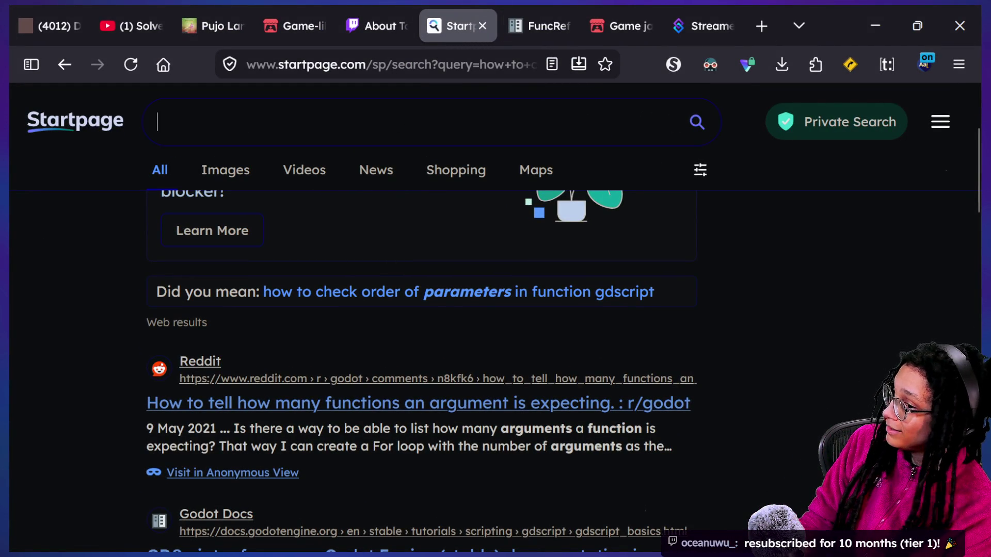
pyautogui.write('how to tell if ')
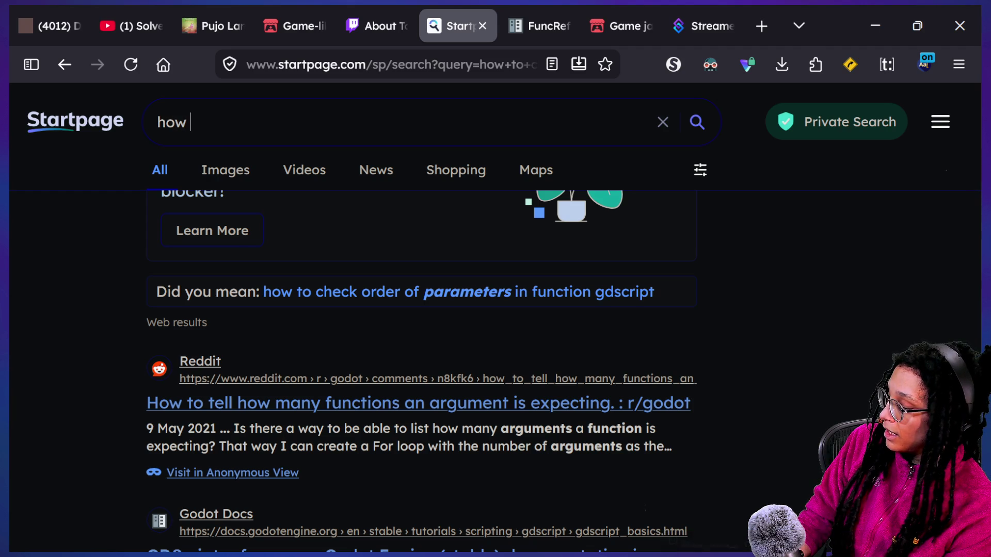
pyautogui.write('certain parameter ')
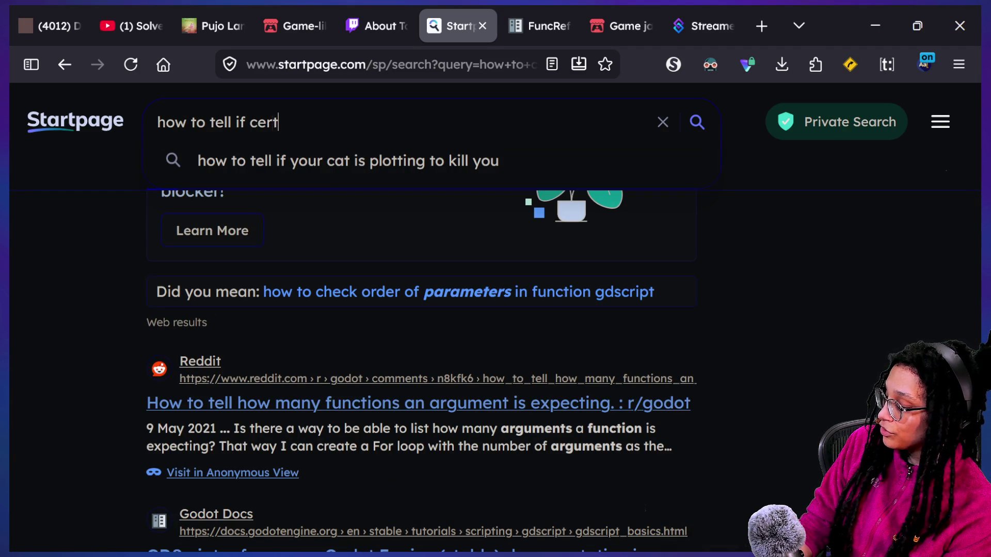
pyautogui.write('is ')
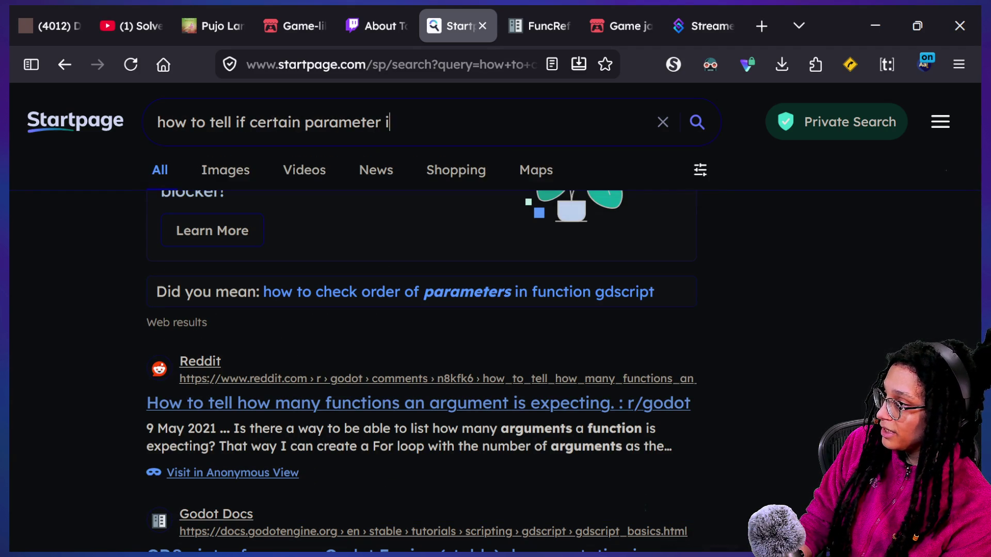
pyautogui.write('a certain type')
pyautogui.press('Return')
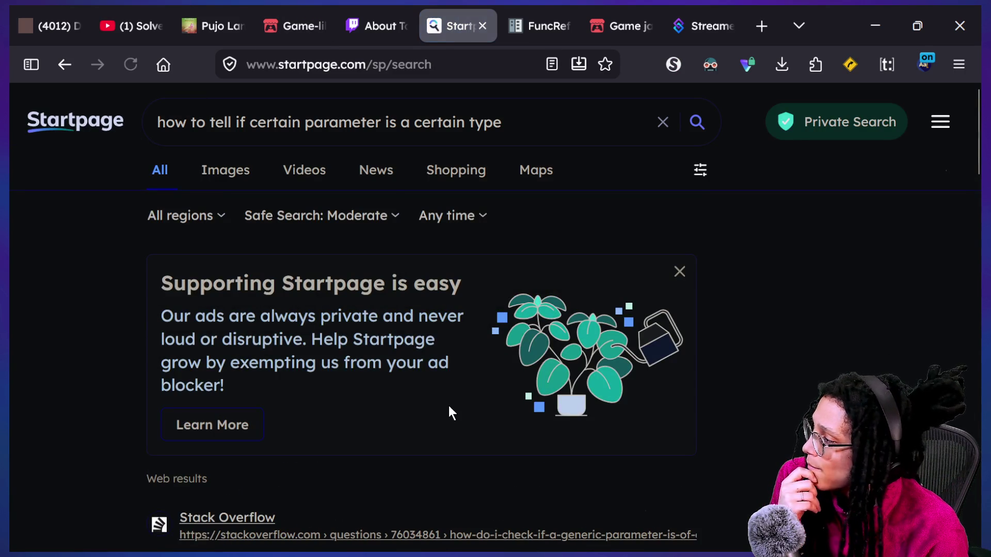
pyautogui.scroll(-2, 448, 405)
pyautogui.scroll(-1, 448, 406)
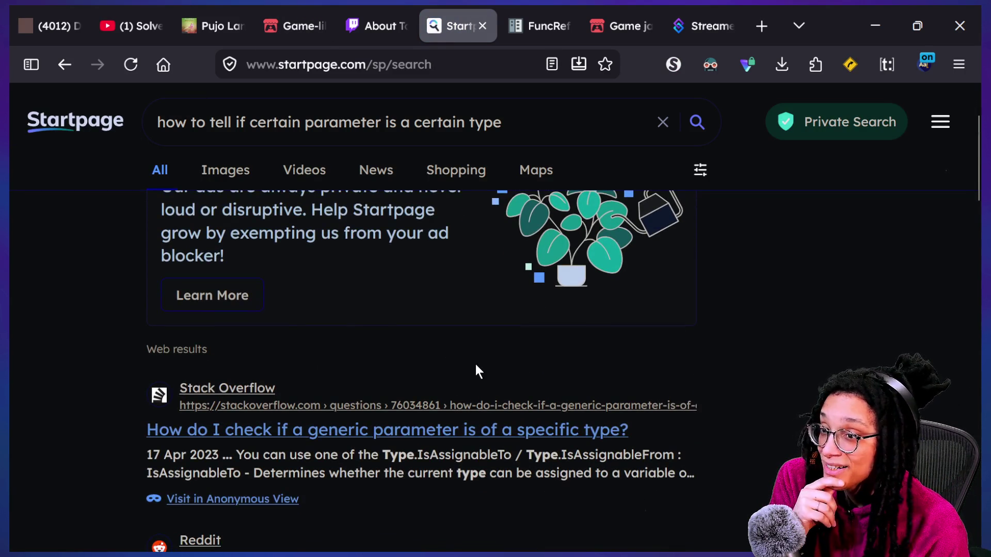
pyautogui.scroll(-2, 476, 364)
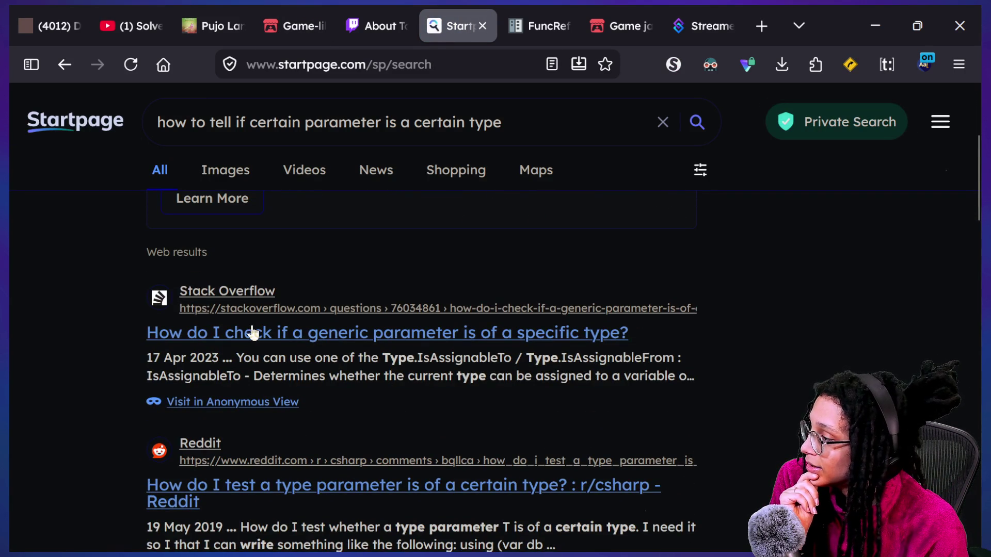
pyautogui.click(253, 334)
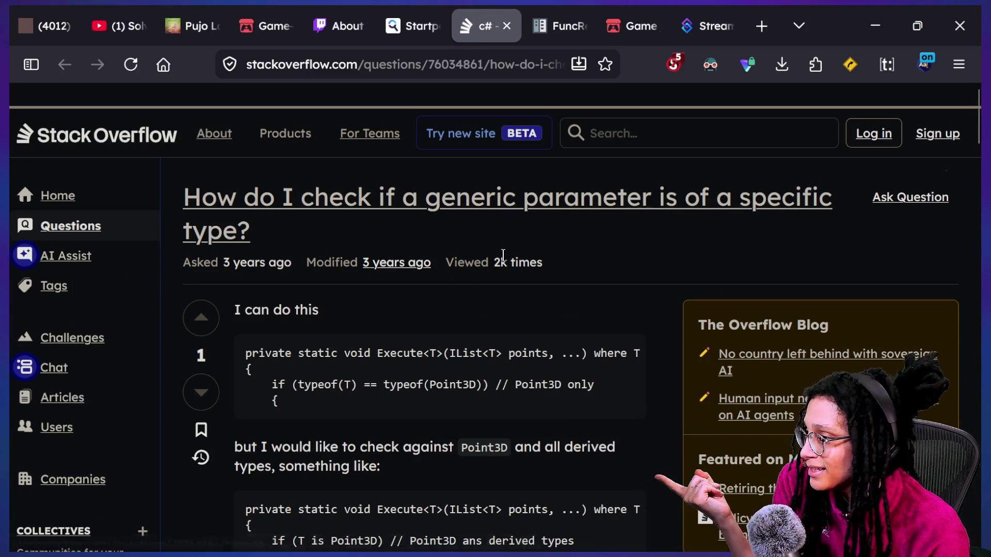
# Step: Scroll through the Stack Overflow question, then return to the Startpage results tab
pyautogui.scroll(-5, 503, 255)
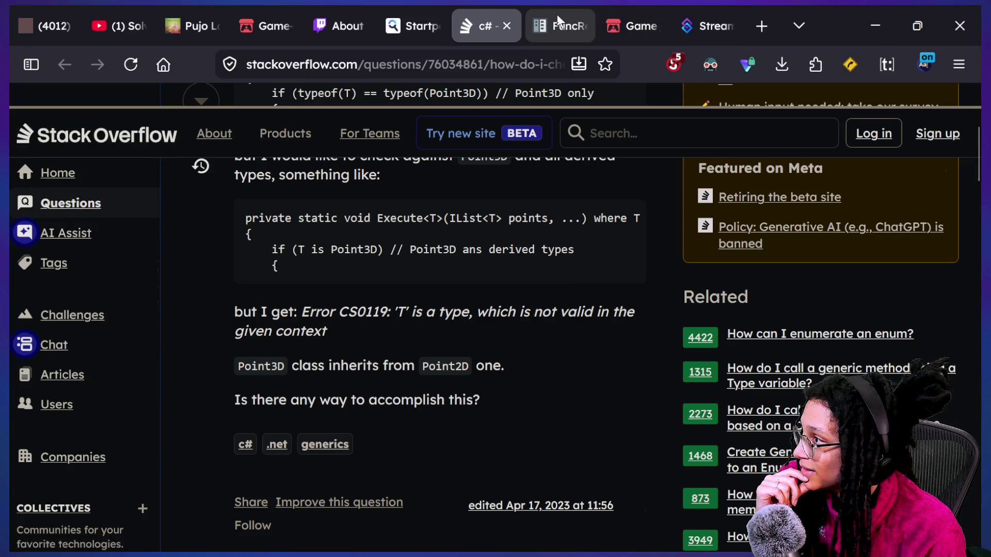
pyautogui.click(426, 15)
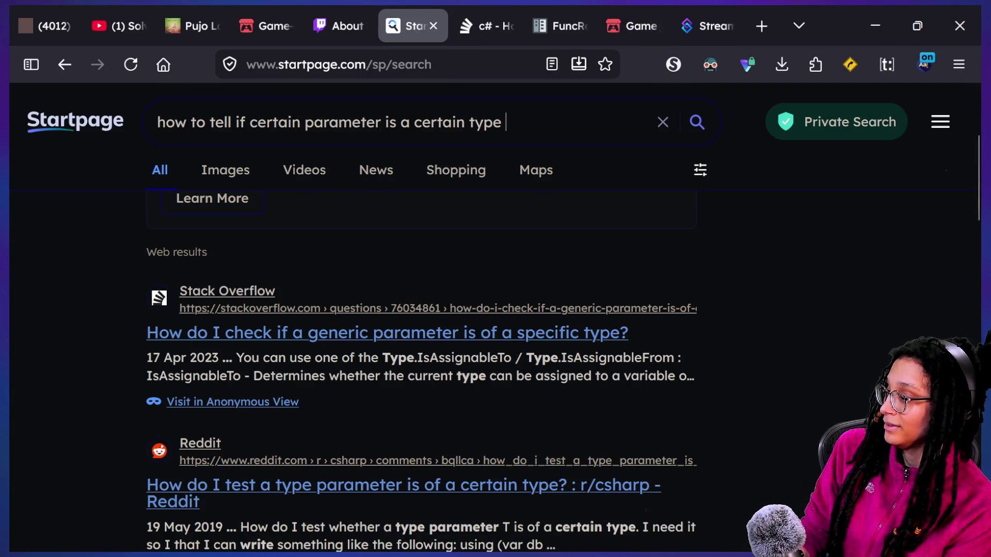
# Step: Submit the parameter-type search with "gdscript" added and scroll through the first Startpage results
pyautogui.write('gdscript"')
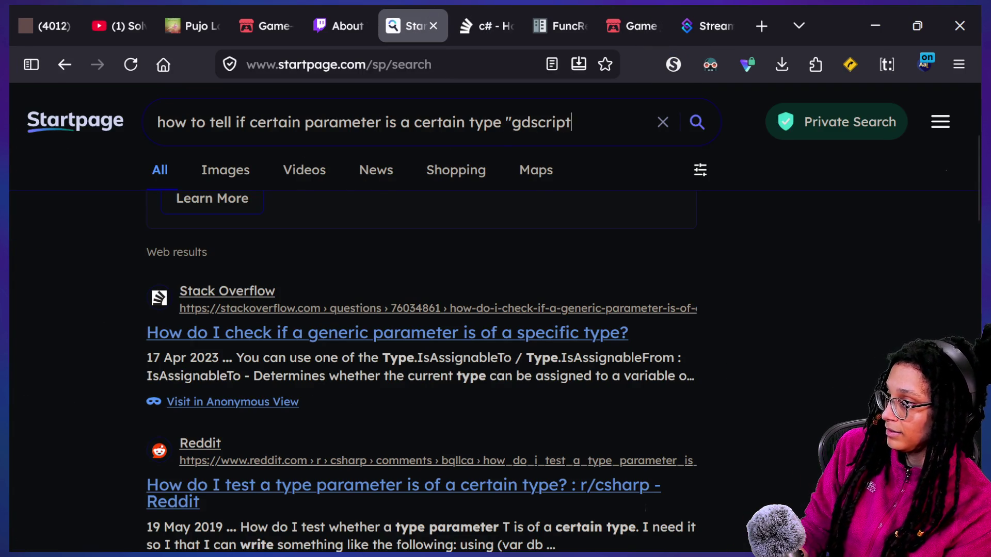
pyautogui.press('Return')
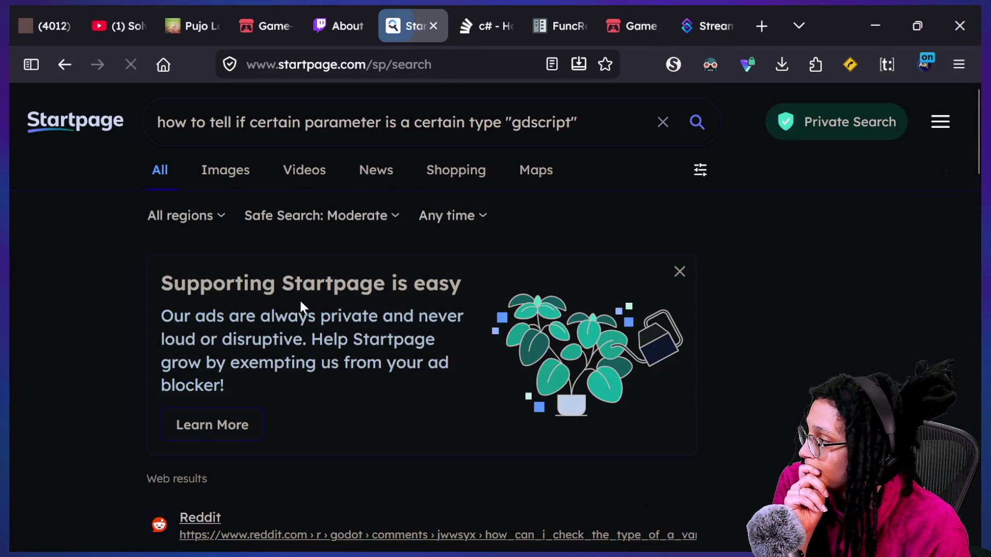
pyautogui.scroll(-3, 303, 308)
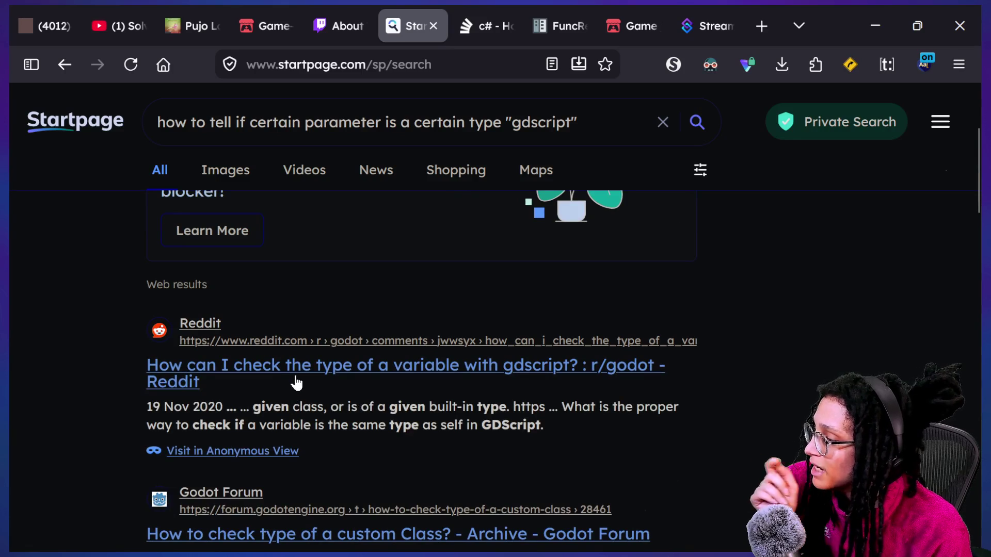
pyautogui.scroll(-1, 299, 403)
pyautogui.scroll(-4, 300, 429)
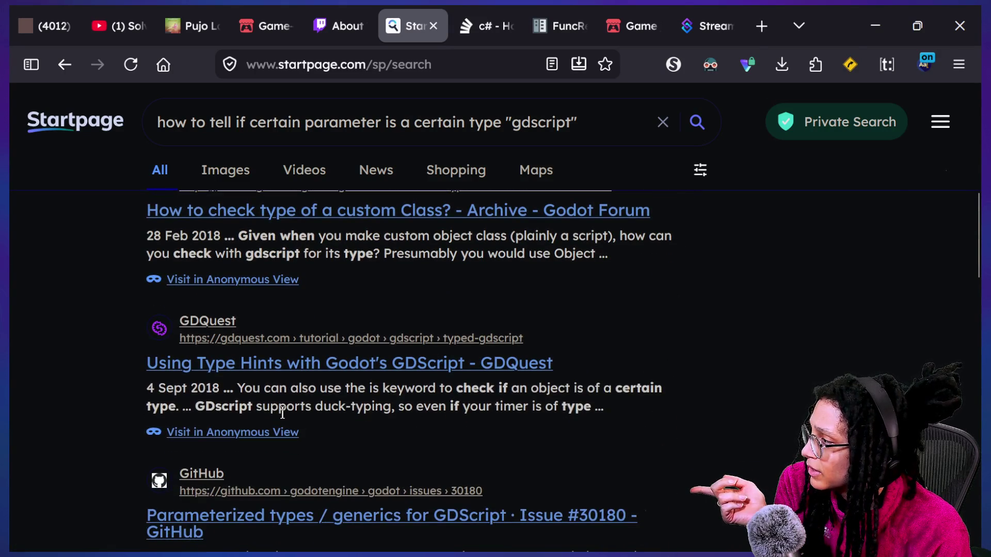
pyautogui.scroll(-1, 281, 410)
pyautogui.scroll(-1, 281, 410)
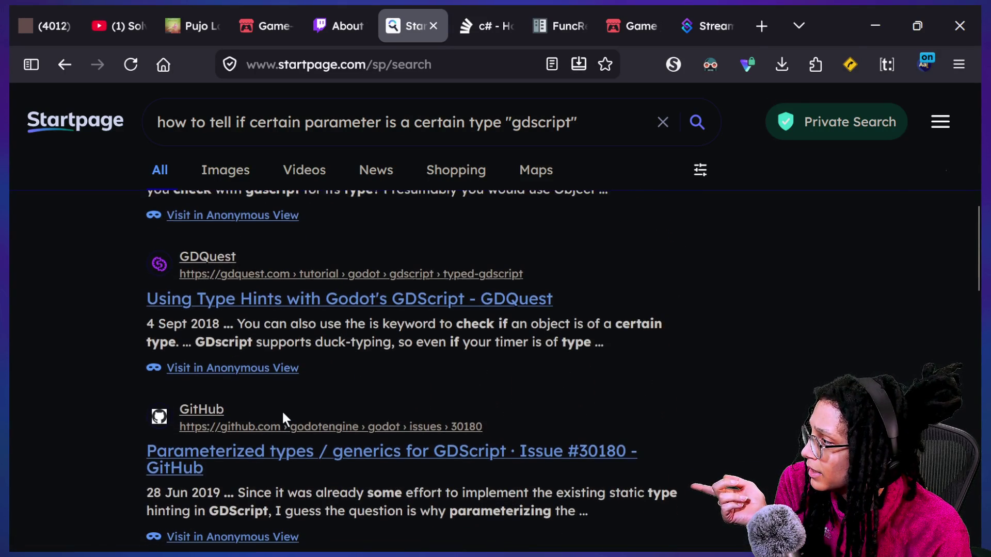
pyautogui.scroll(-1, 282, 412)
pyautogui.scroll(-1, 283, 410)
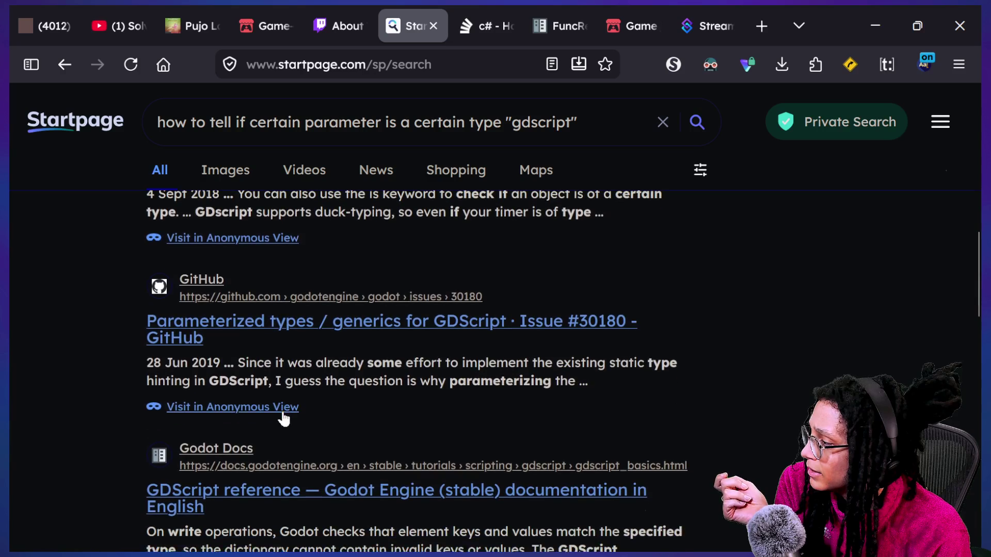
pyautogui.scroll(-1, 334, 408)
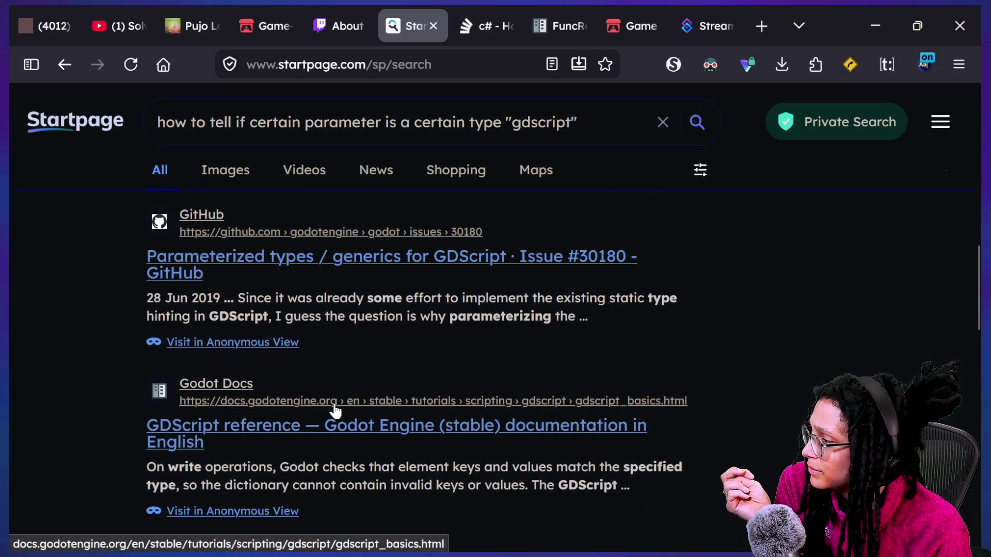
# Step: Scroll further down the results, then bring up the Task View window overview
pyautogui.scroll(-1, 335, 410)
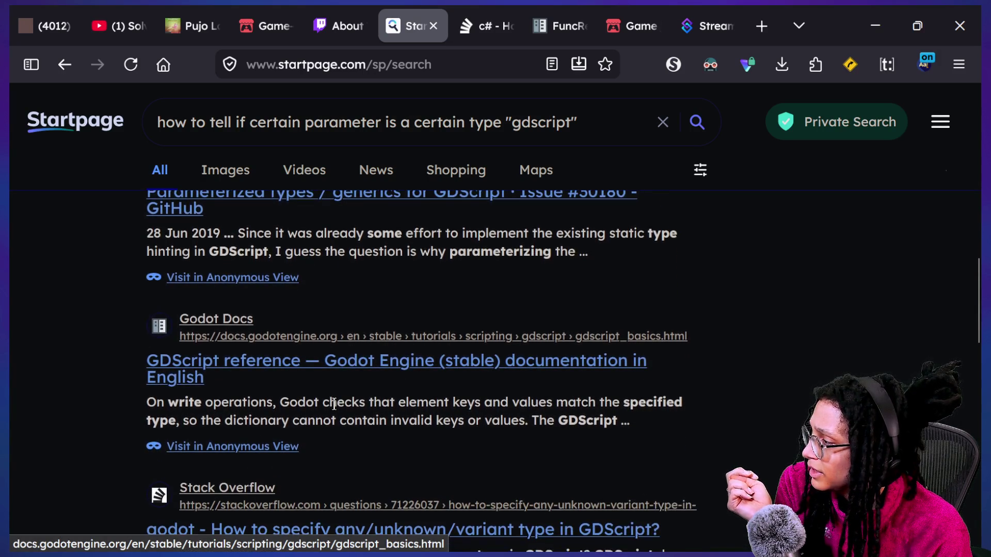
pyautogui.scroll(-1, 336, 411)
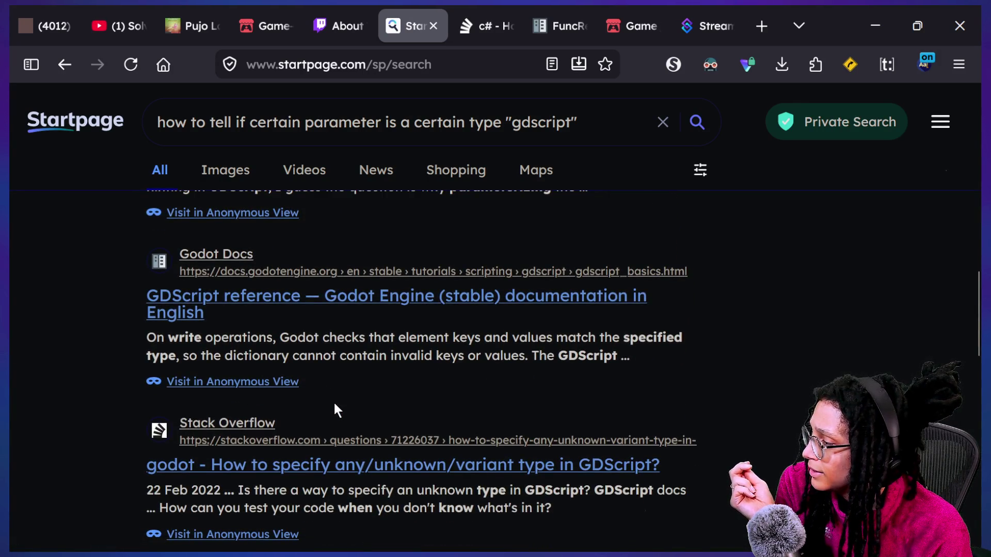
pyautogui.scroll(-1, 336, 409)
pyautogui.scroll(-2, 334, 408)
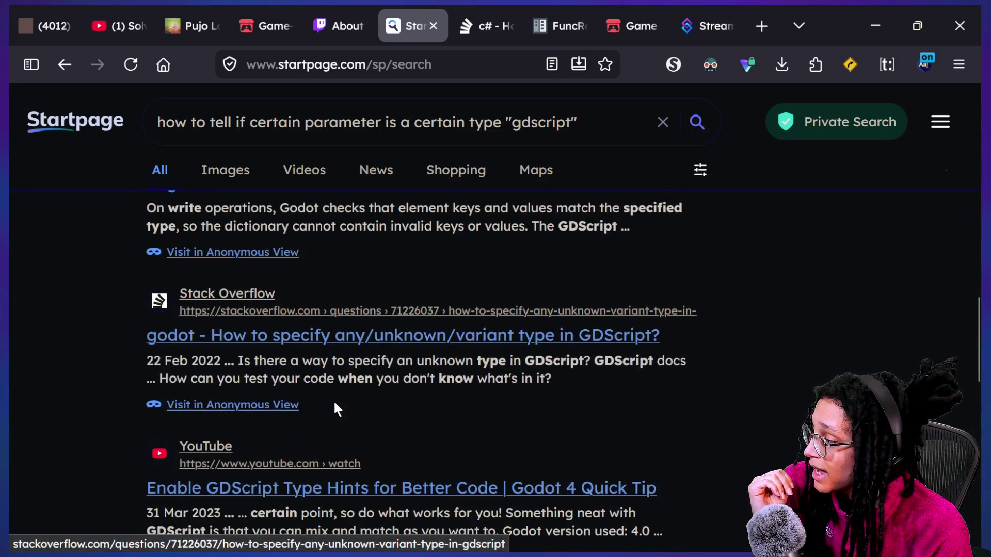
pyautogui.scroll(-2, 335, 409)
pyautogui.scroll(-2, 334, 408)
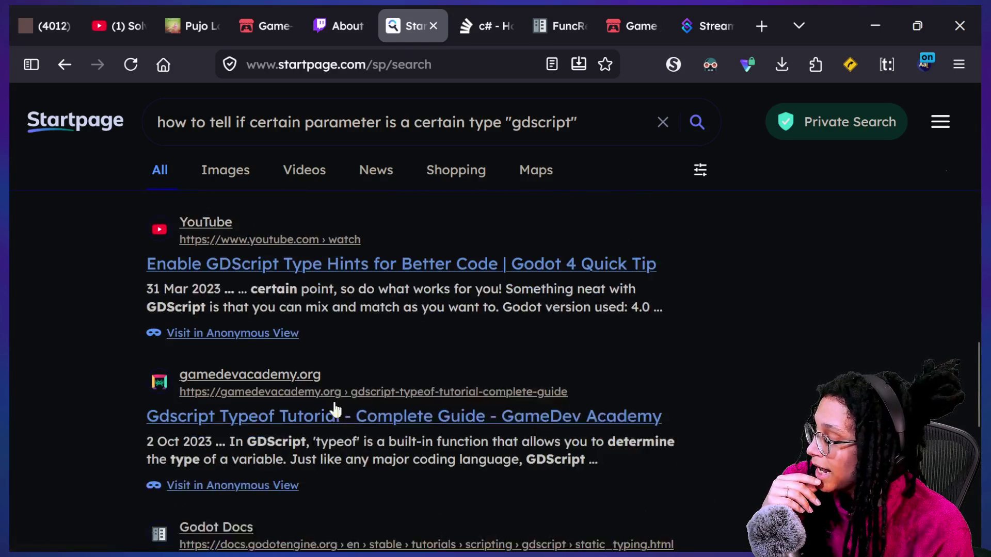
pyautogui.scroll(-1, 336, 409)
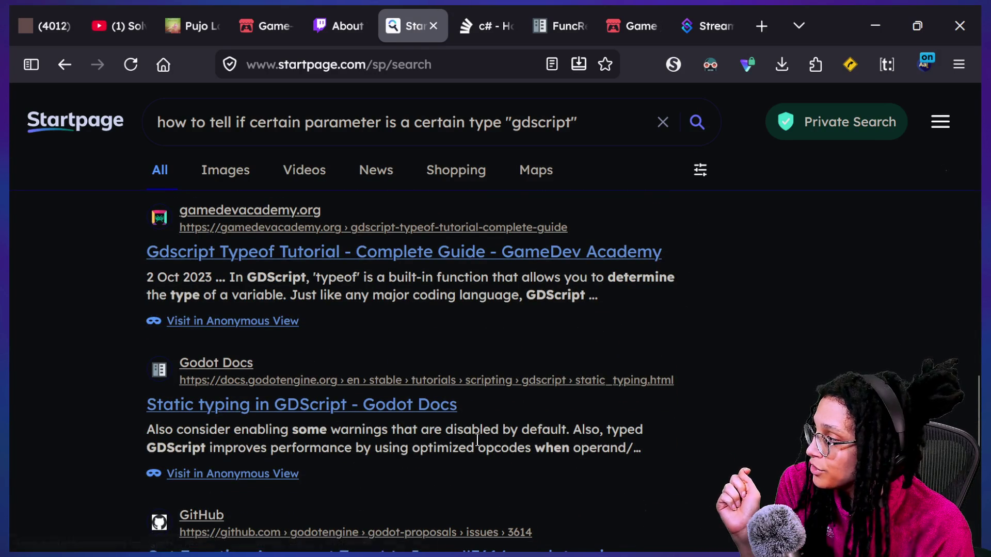
pyautogui.scroll(-1, 479, 446)
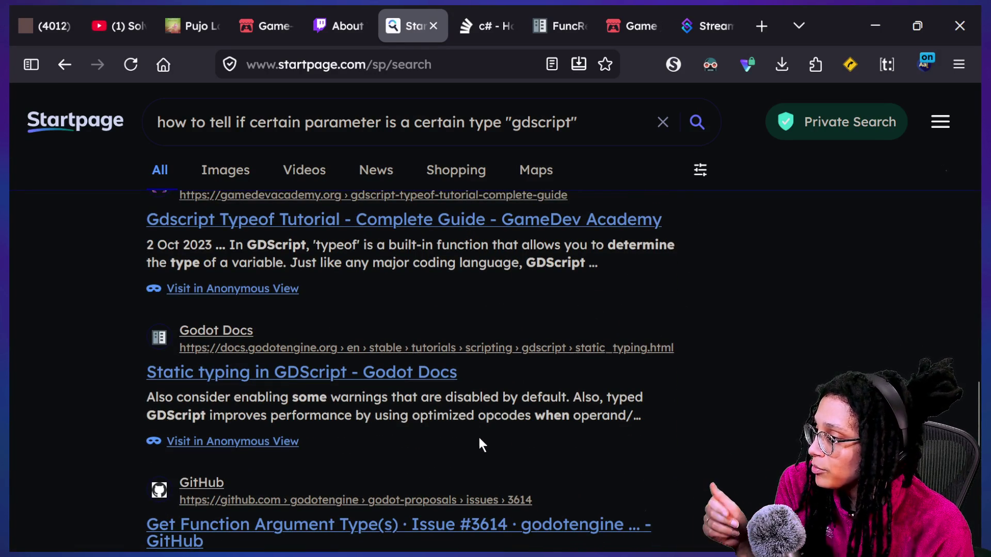
pyautogui.press('super+Tab')
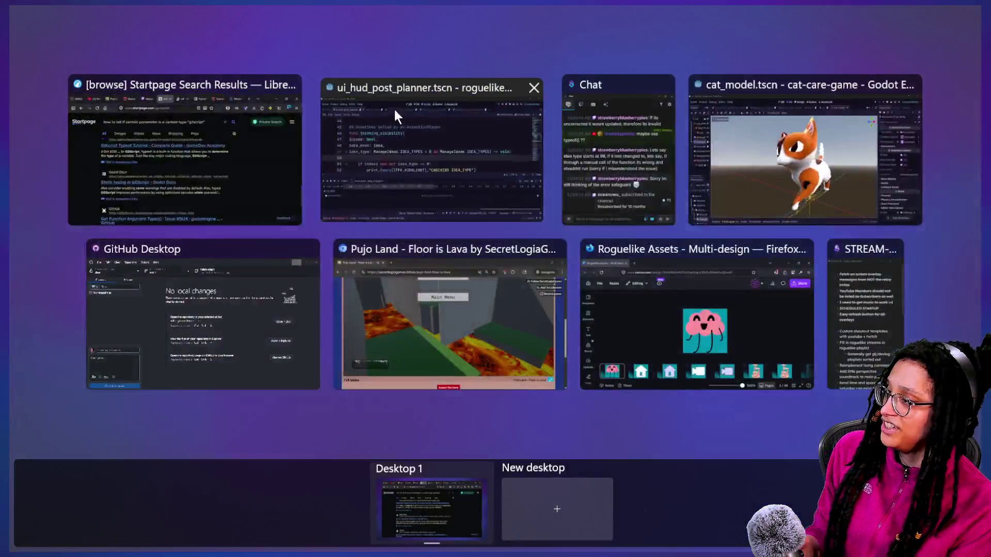
# Step: Back in the ui_hud_post_planner script, delete the empty line 50 under thinking_visibility
pyautogui.click(398, 118)
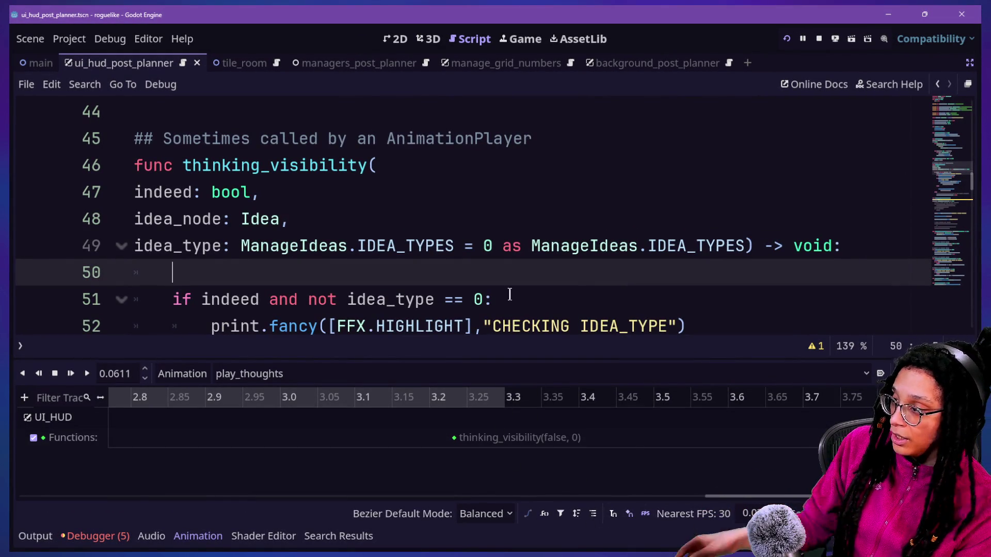
pyautogui.click(445, 215)
pyautogui.press('Up')
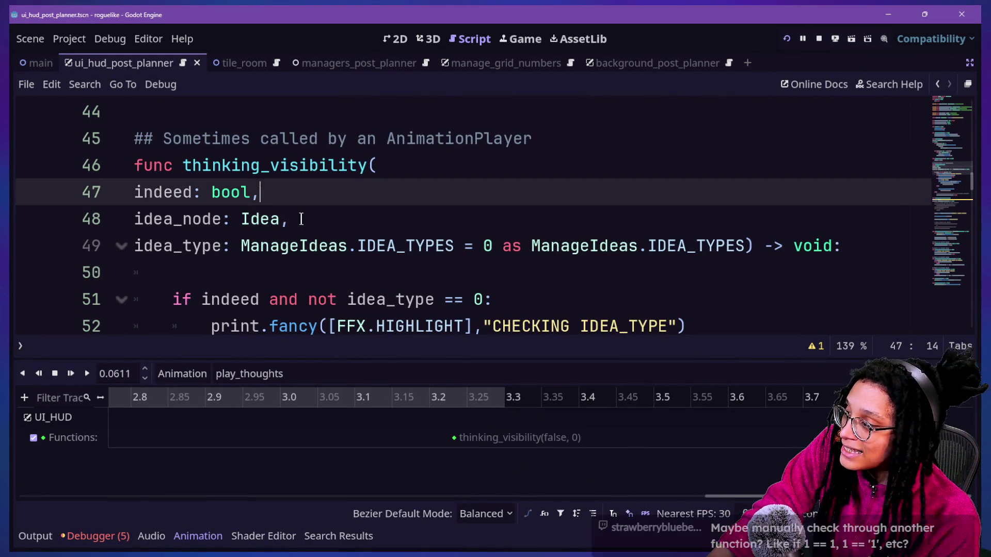
pyautogui.click(363, 284)
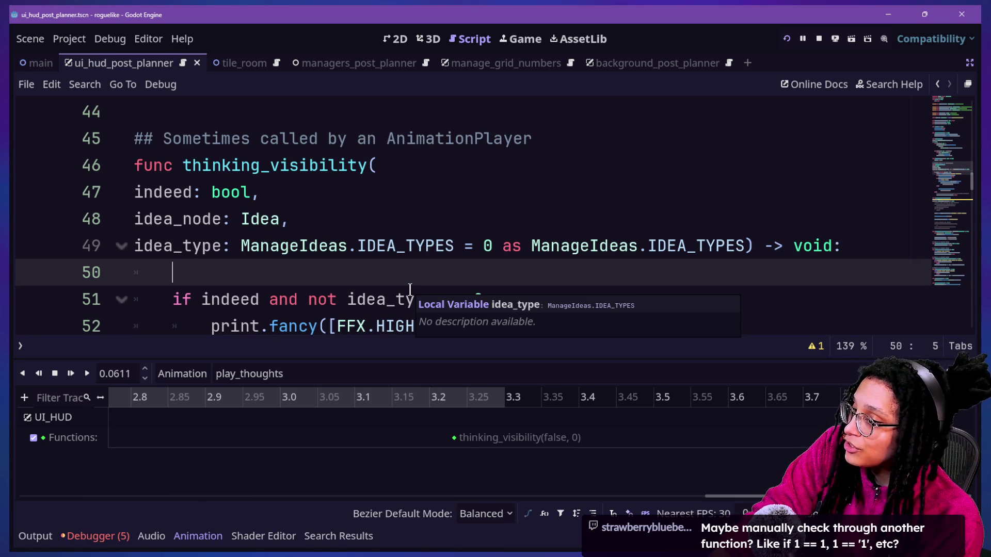
pyautogui.press('BackSpace')
pyautogui.press('BackSpace')
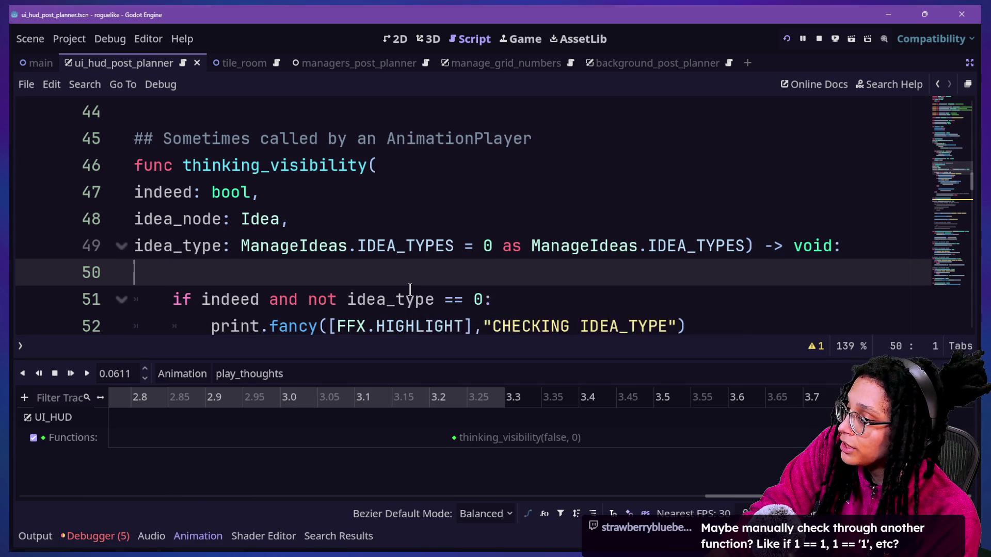
# Step: Move the play_thoughts timeline to 3.3 and select the thinking_visibility method keyframe
pyautogui.click(459, 299)
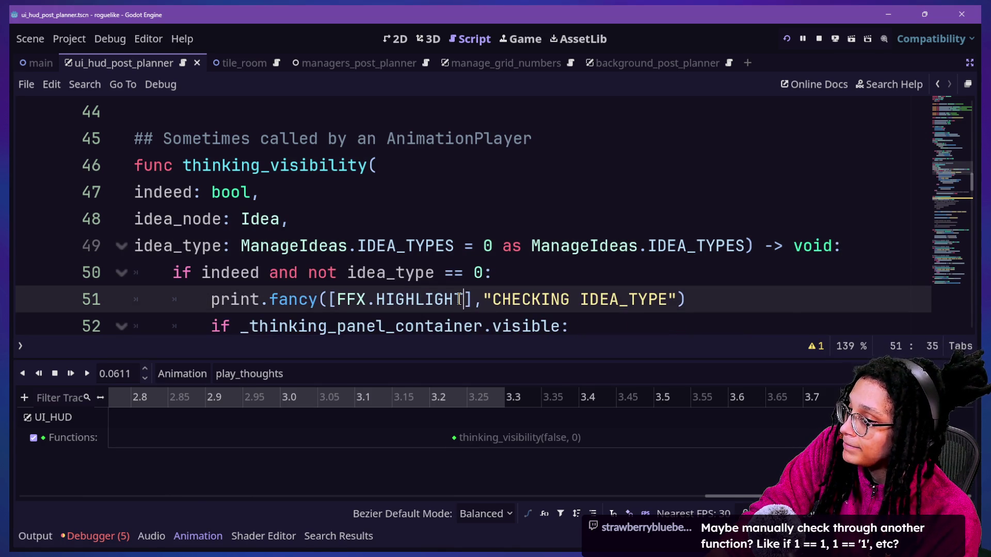
pyautogui.press('Up')
pyautogui.press('Up')
pyautogui.press('Up')
pyautogui.press('Up')
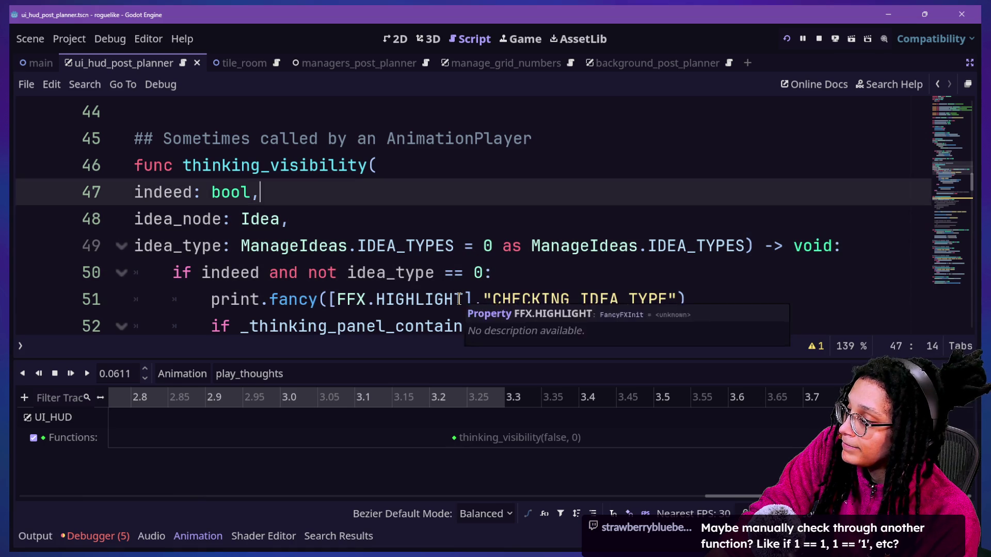
pyautogui.press('Down')
pyautogui.press('Down')
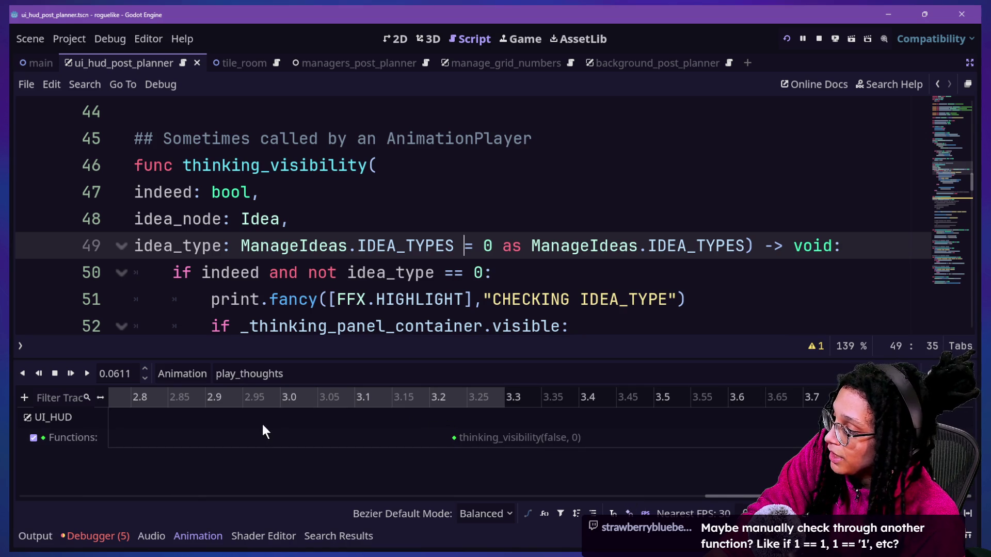
pyautogui.moveTo(547, 406)
pyautogui.mouseDown()
pyautogui.moveTo(454, 410)
pyautogui.moveTo(512, 427)
pyautogui.moveTo(447, 429)
pyautogui.moveTo(436, 420)
pyautogui.mouseUp()
pyautogui.moveTo(503, 425); pyautogui.dragTo(518, 426)
pyautogui.click(453, 437)
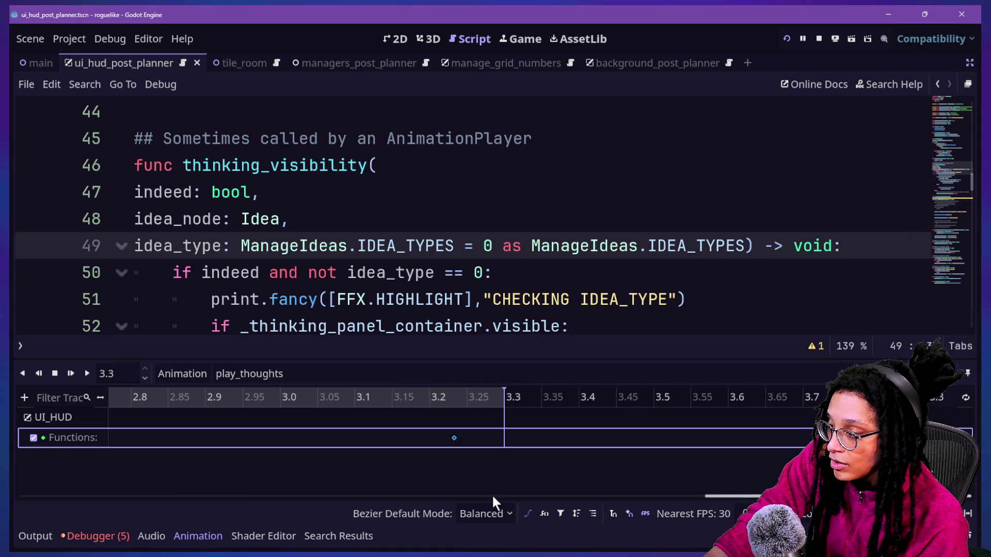
# Step: Review the thinking_visibility timer code down to the TIMER BEGIN print on line 55
pyautogui.click(501, 246)
pyautogui.click(402, 429)
pyautogui.scroll(-2, 412, 235)
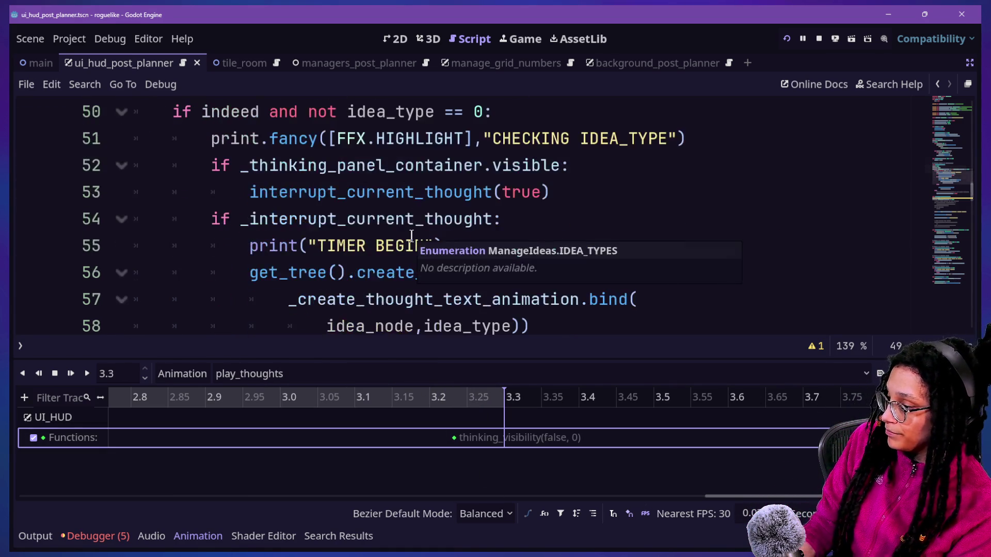
pyautogui.click(413, 246)
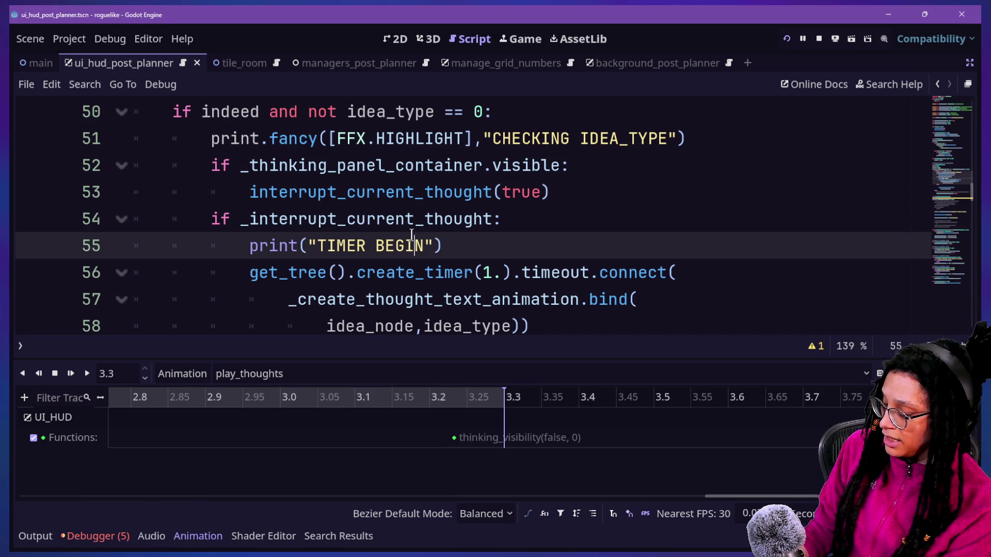
# Step: Collapse the bottom panel, run the game to test the thought text, and reopen the Animation timeline
pyautogui.press('F5')
pyautogui.press('F8')
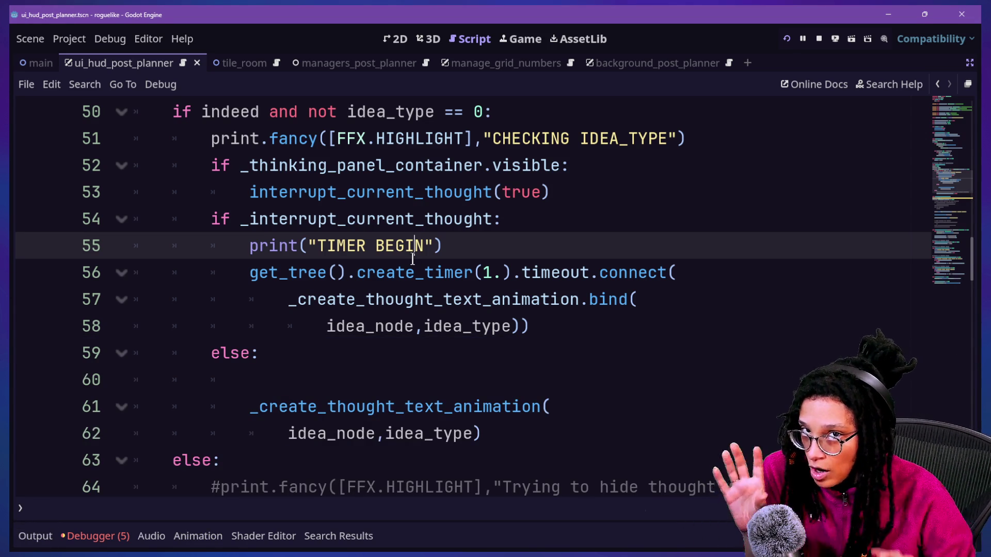
pyautogui.press('F5')
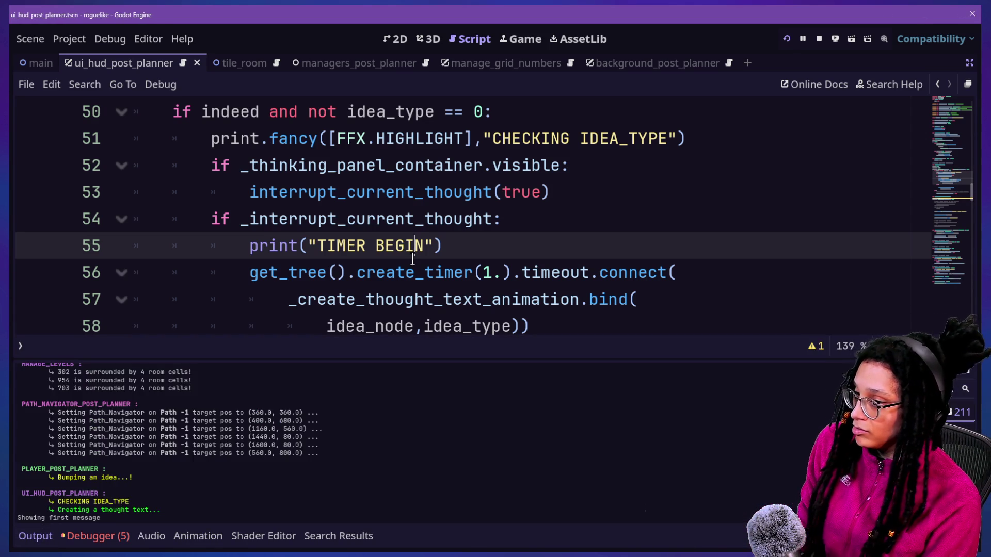
pyautogui.click(220, 537)
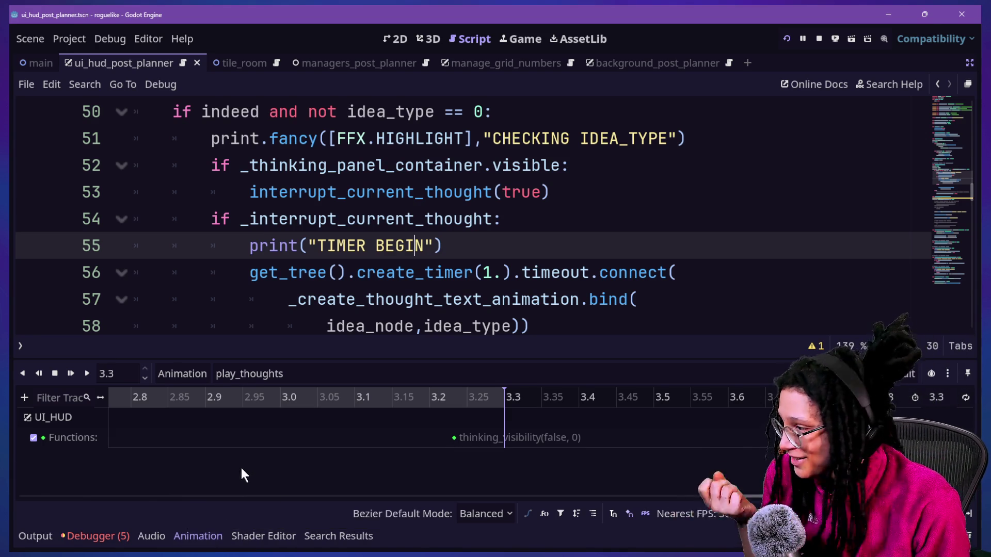
# Step: Check lines 54–57, undo the stray capital I, and restore the docks with ThinkingText_Animation selected
pyautogui.click(472, 219)
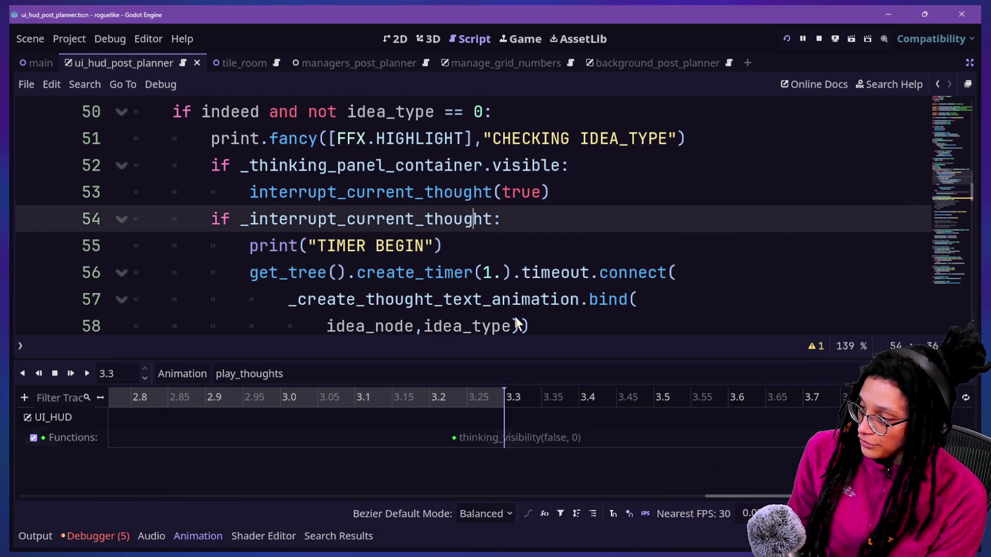
pyautogui.click(515, 294)
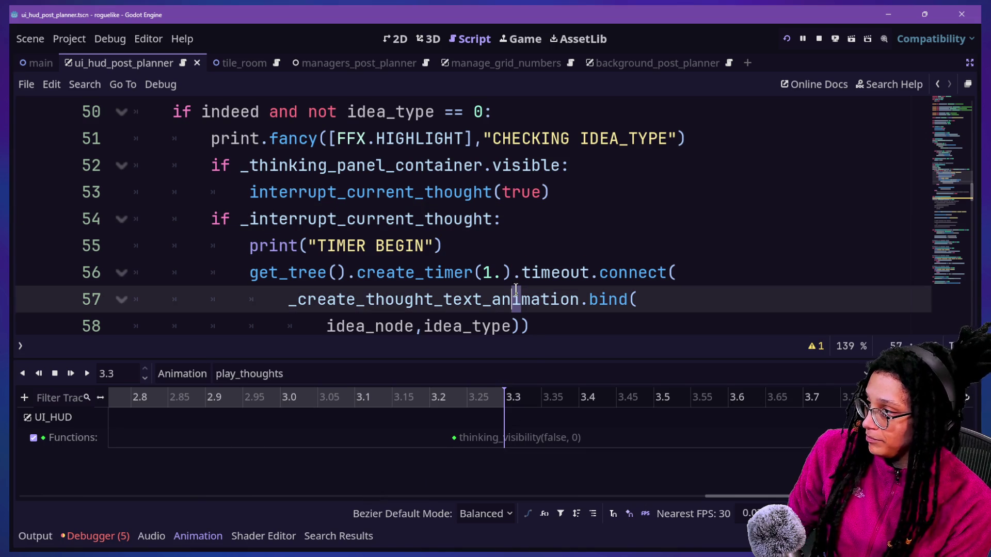
pyautogui.scroll(-2, 516, 290)
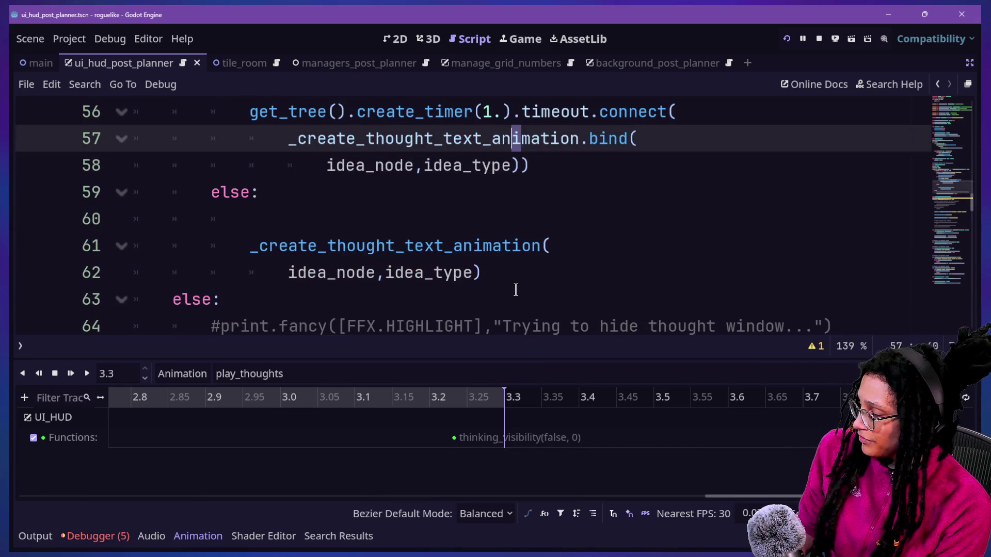
pyautogui.write('I')
pyautogui.press('Escape')
pyautogui.hotkey('ctrl', 'z')
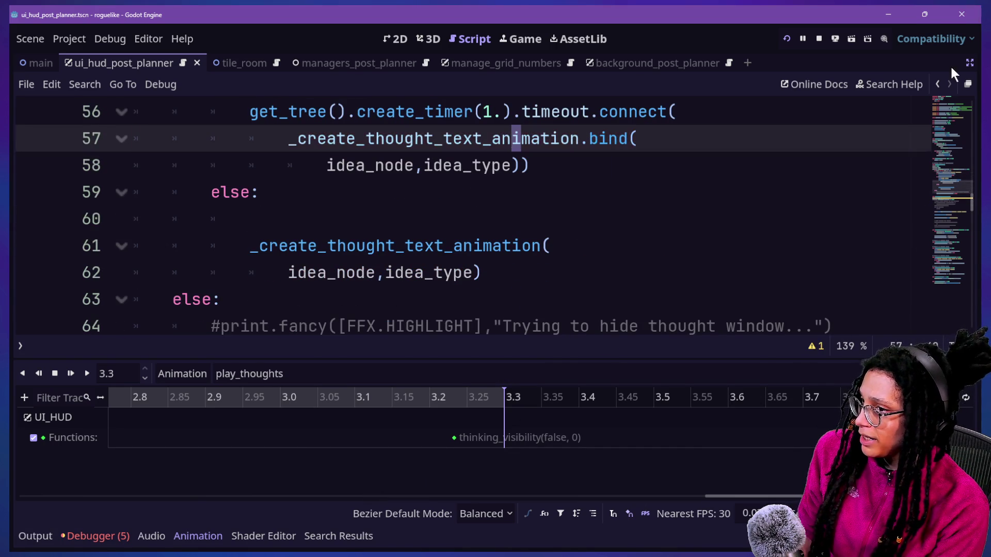
pyautogui.click(969, 66)
pyautogui.click(150, 305)
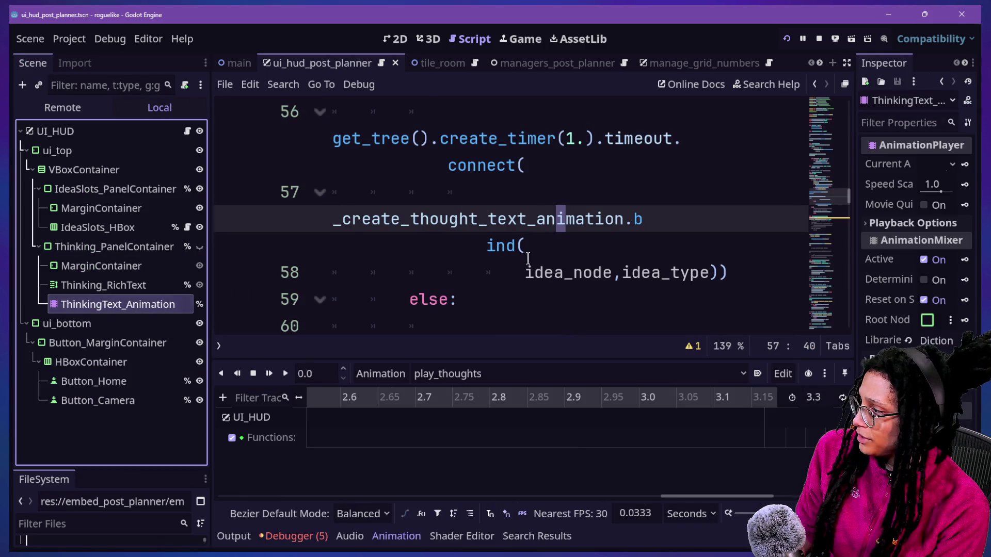
# Step: Search the script for "animation", select the _thinking_text_animation play line 81, and go full-width
pyautogui.click(536, 251)
pyautogui.hotkey('ctrl', 'f')
pyautogui.write('thinking')
pyautogui.hotkey('ctrl', 'a')
pyautogui.press('BackSpace')
pyautogui.write('animation')
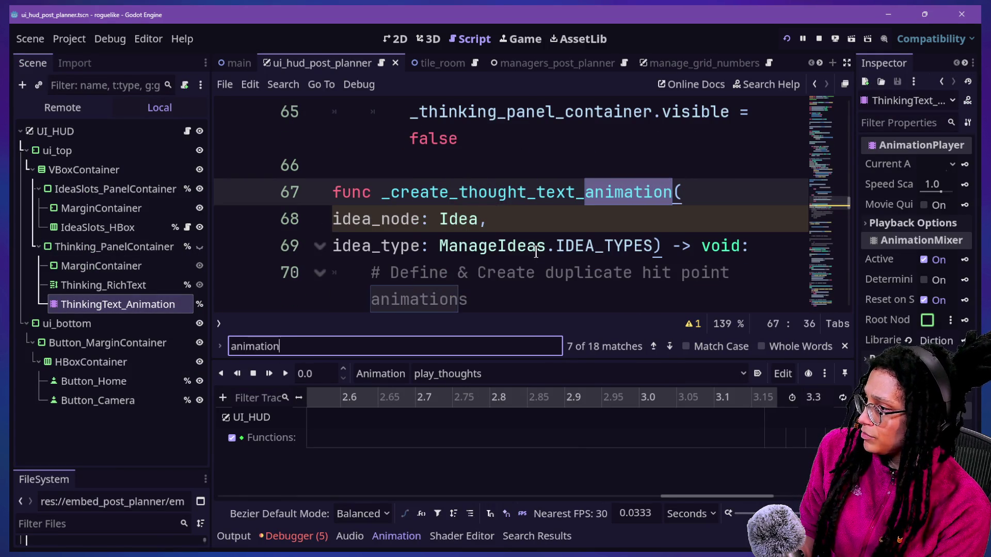
pyautogui.press('Return')
pyautogui.press('Return')
pyautogui.press('Return')
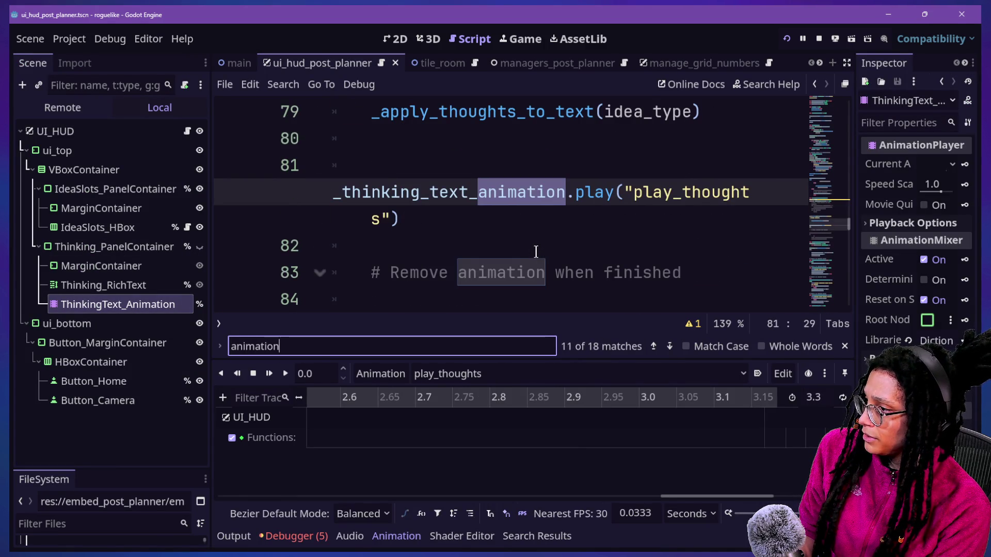
pyautogui.moveTo(437, 192); pyautogui.dragTo(612, 243)
pyautogui.hotkey('ctrl', 'shift', 'F11')
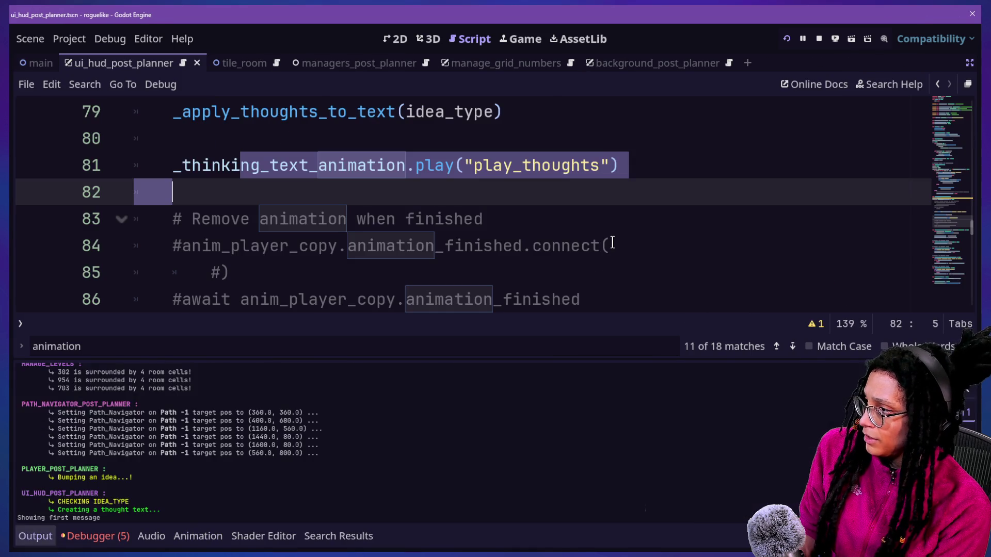
pyautogui.moveTo(155, 166)
pyautogui.mouseDown()
pyautogui.moveTo(420, 166)
pyautogui.moveTo(397, 164)
pyautogui.mouseUp()
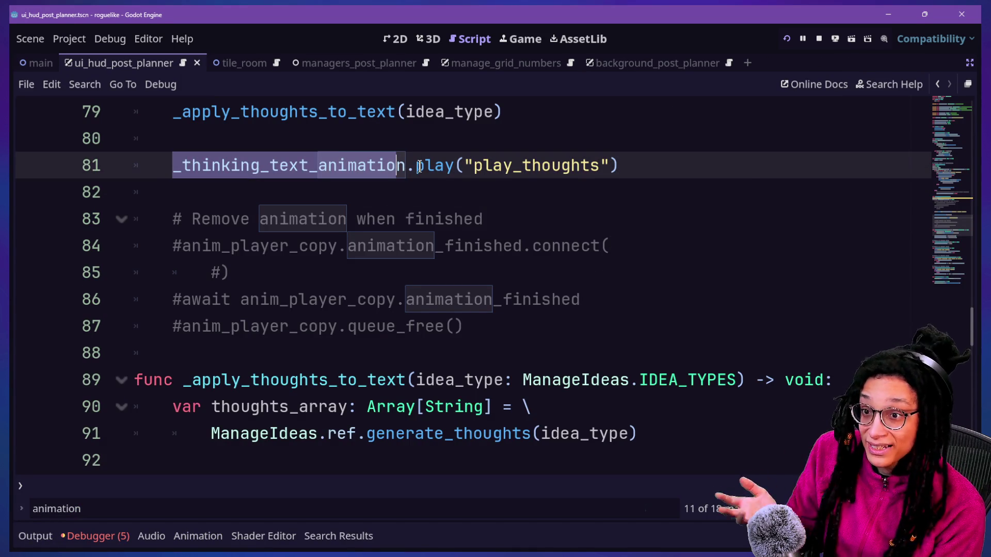
pyautogui.moveTo(417, 164)
pyautogui.click(654, 157)
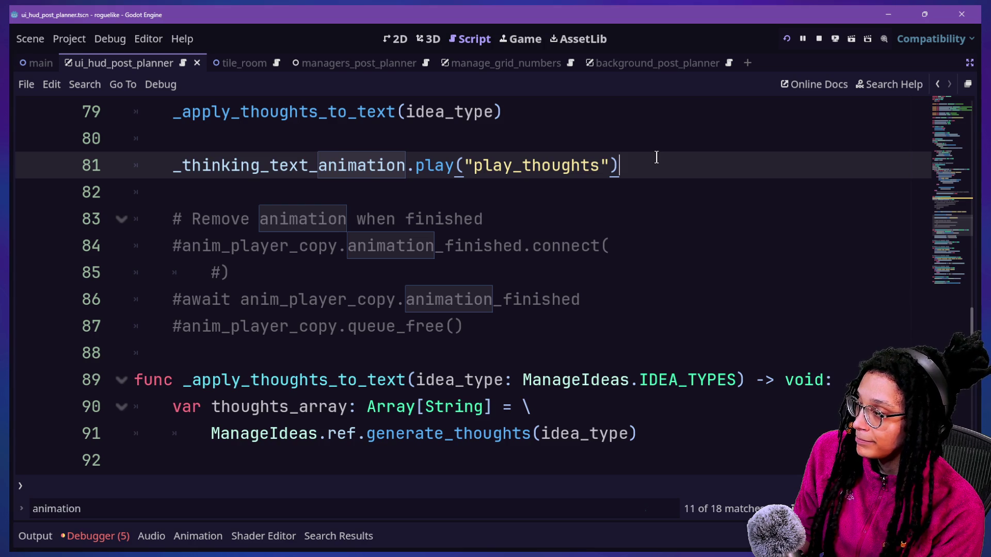
pyautogui.scroll(2, 656, 157)
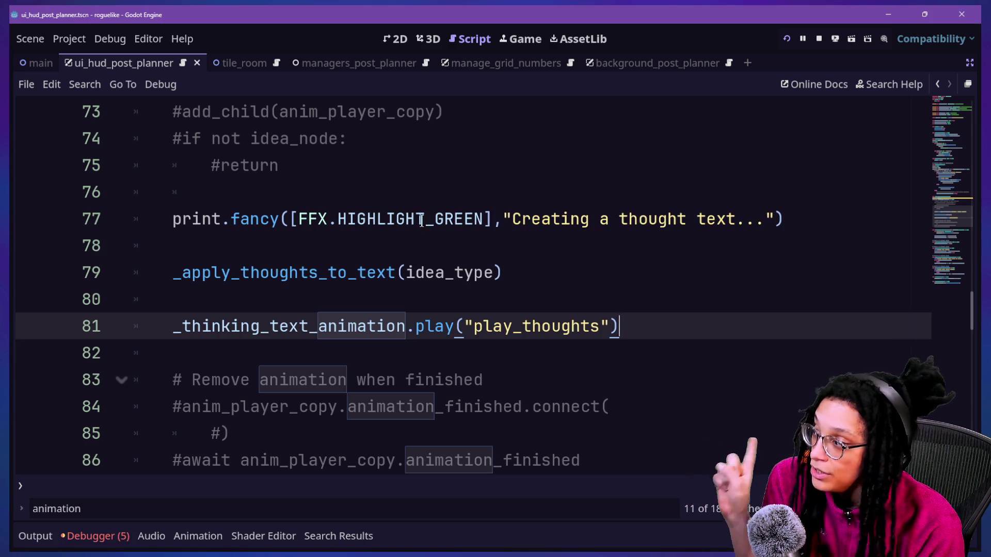
pyautogui.moveTo(172, 206); pyautogui.dragTo(475, 380)
pyautogui.click(532, 387)
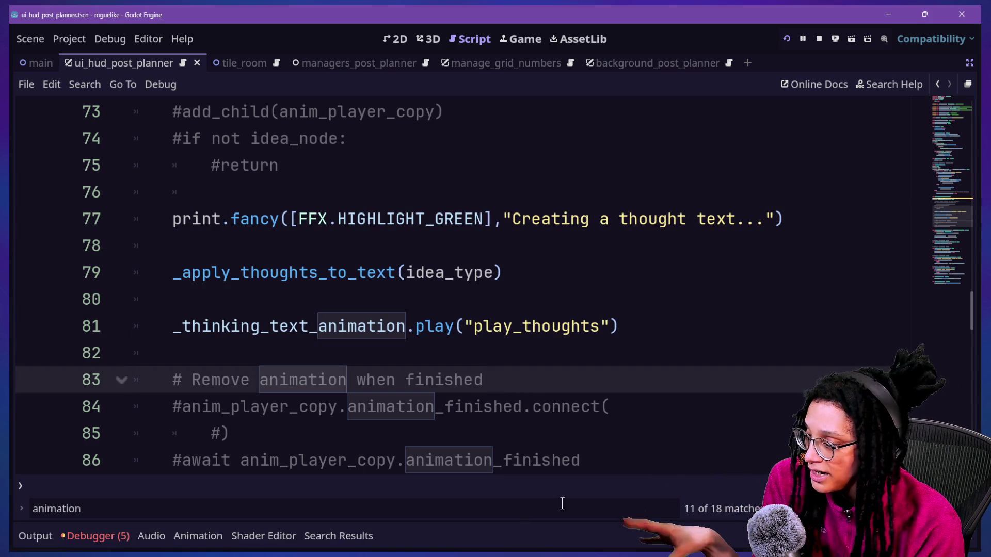
pyautogui.click(677, 284)
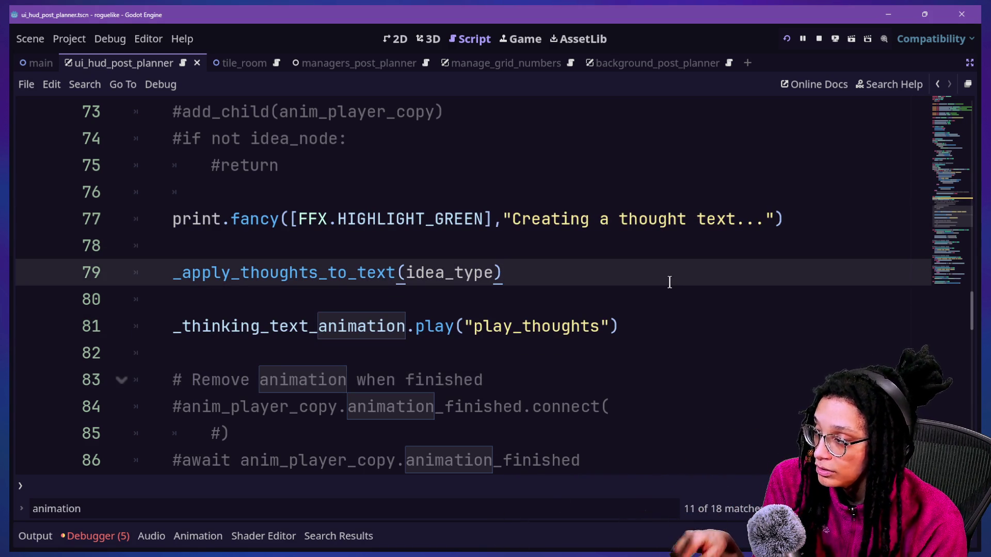
pyautogui.scroll(7, 669, 282)
pyautogui.scroll(4, 669, 282)
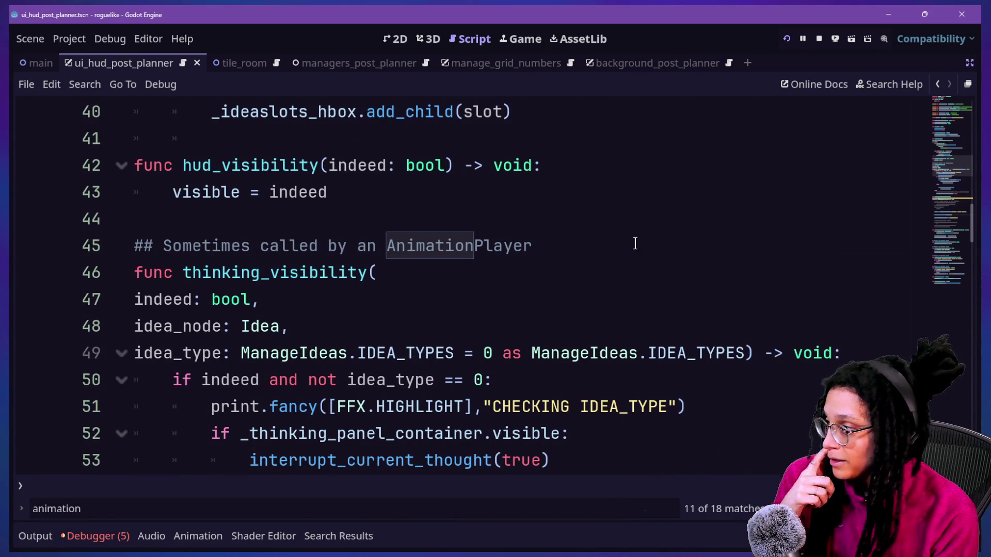
# Step: Open a new line 28 in _ready_connections after the camera button connection
pyautogui.scroll(6, 635, 243)
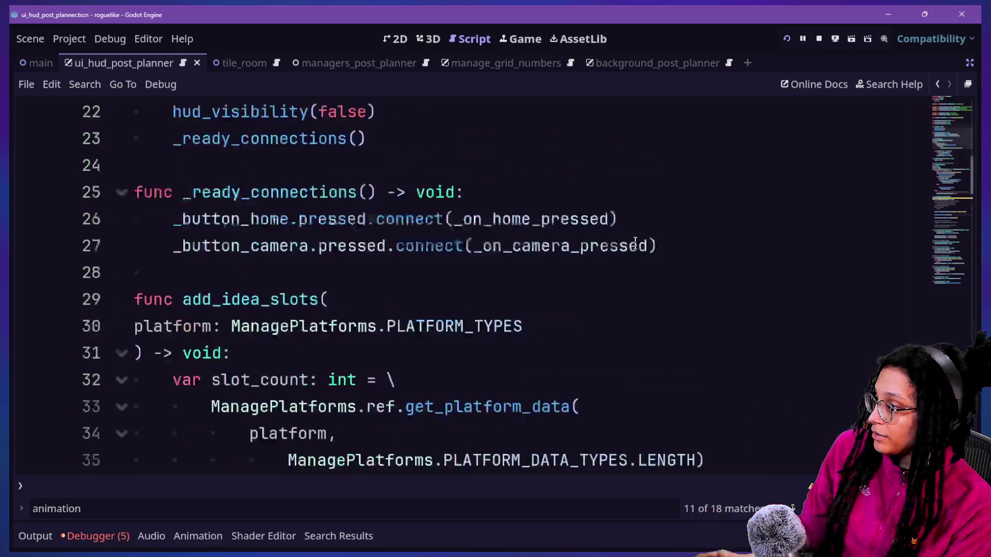
pyautogui.scroll(3, 636, 243)
pyautogui.scroll(-1, 635, 243)
pyautogui.scroll(-5, 387, 325)
pyautogui.scroll(-14, 387, 325)
pyautogui.scroll(20, 387, 325)
pyautogui.scroll(-3, 387, 325)
pyautogui.scroll(-3, 387, 325)
pyautogui.click(788, 336)
pyautogui.press('Down')
pyautogui.write(')')
pyautogui.press('BackSpace')
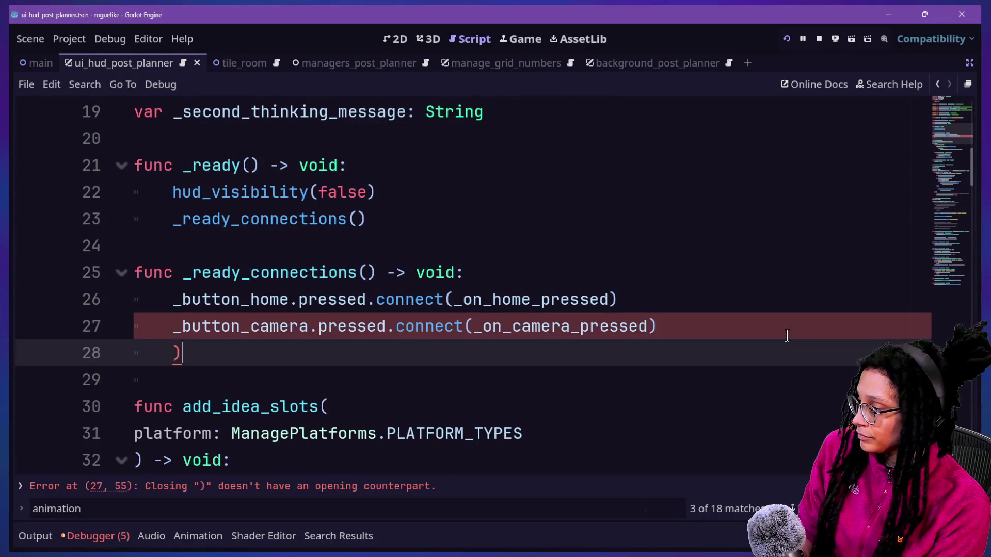
# Step: Type _think and complete it to _thinking_text_animation from the autocomplete list
pyautogui.write('_think')
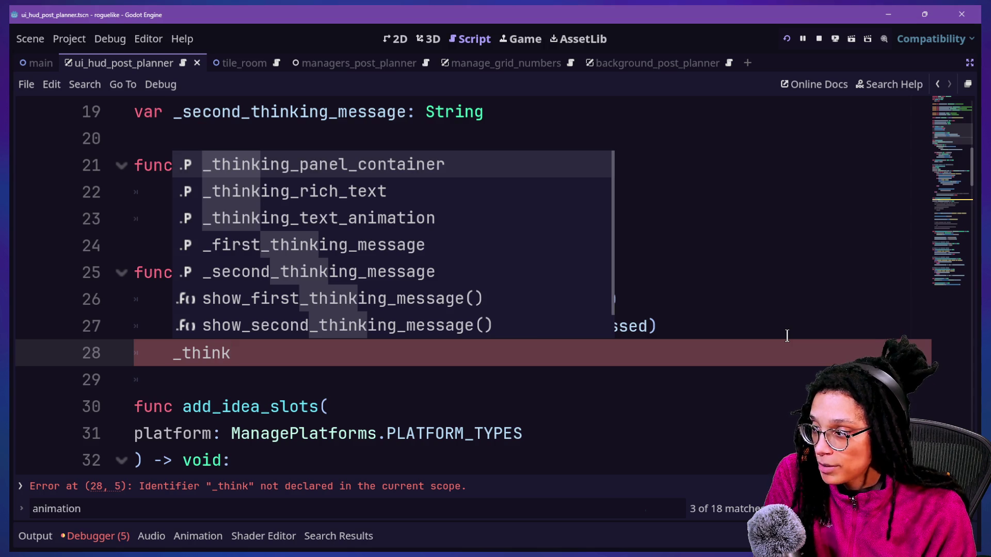
pyautogui.click(757, 274)
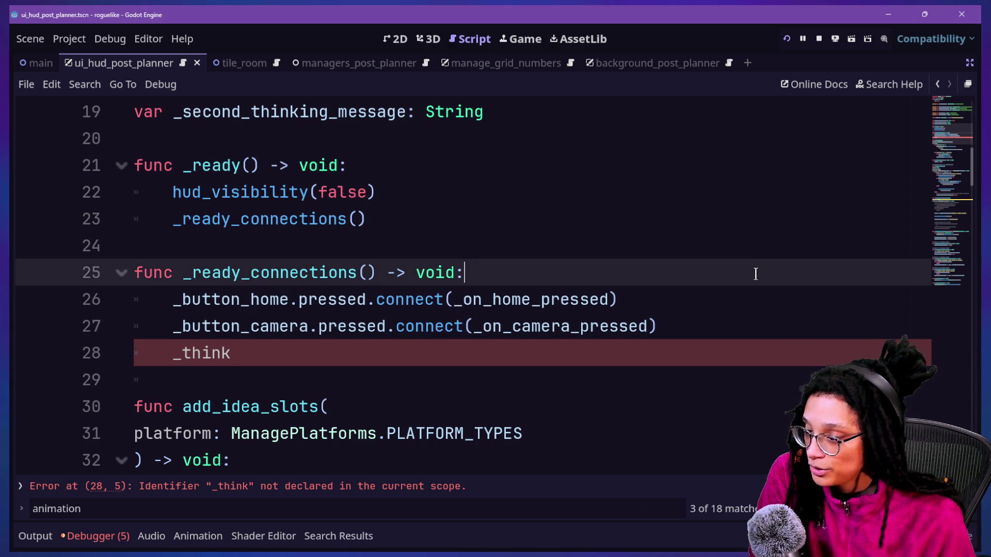
pyautogui.click(635, 355)
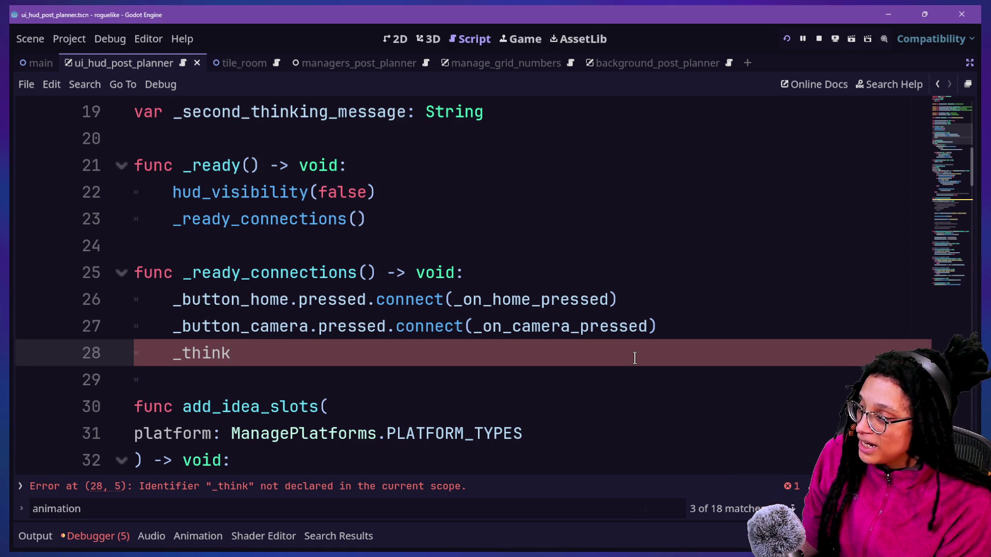
pyautogui.write(')')
pyautogui.press('BackSpace')
pyautogui.write('_')
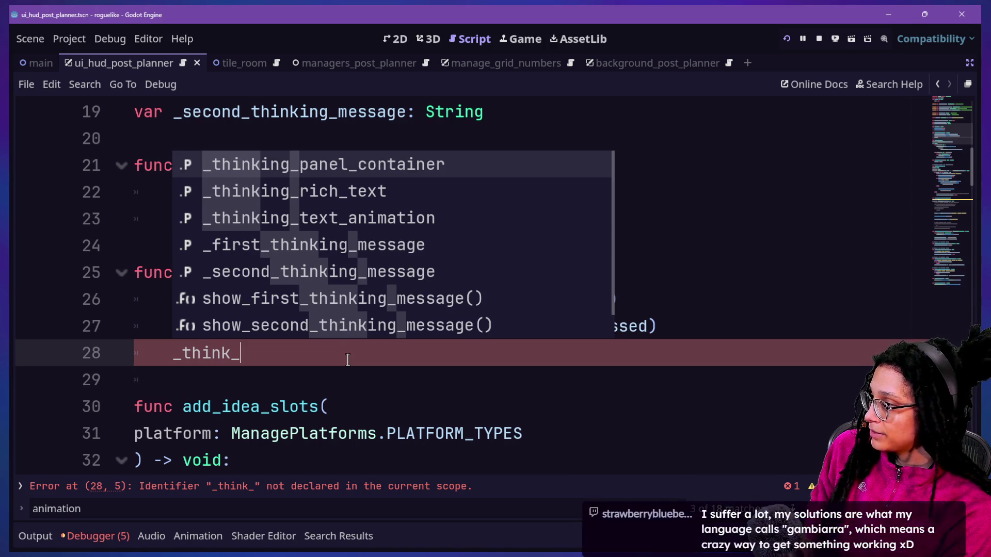
pyautogui.press('BackSpace')
pyautogui.press('BackSpace')
pyautogui.press('BackSpace')
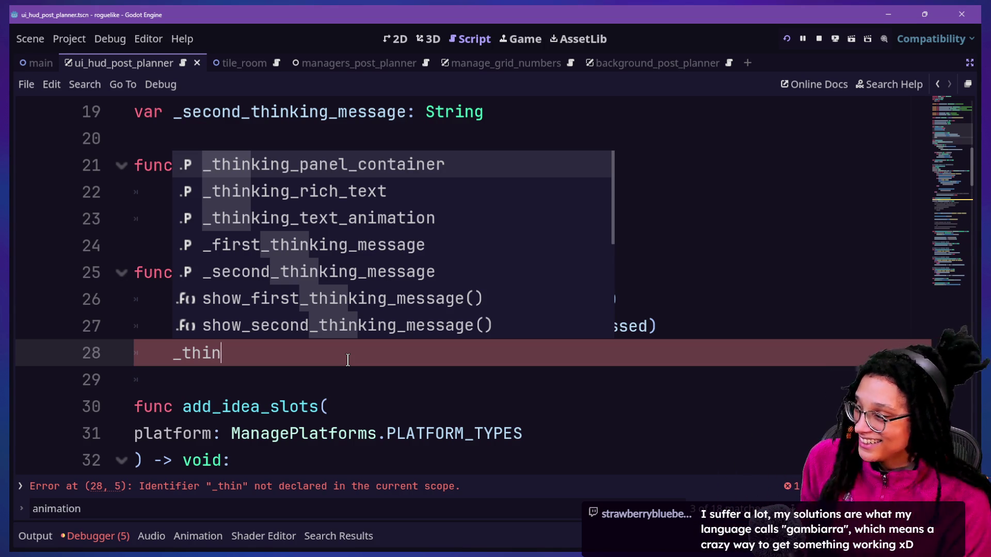
pyautogui.press('Escape')
pyautogui.write('k_')
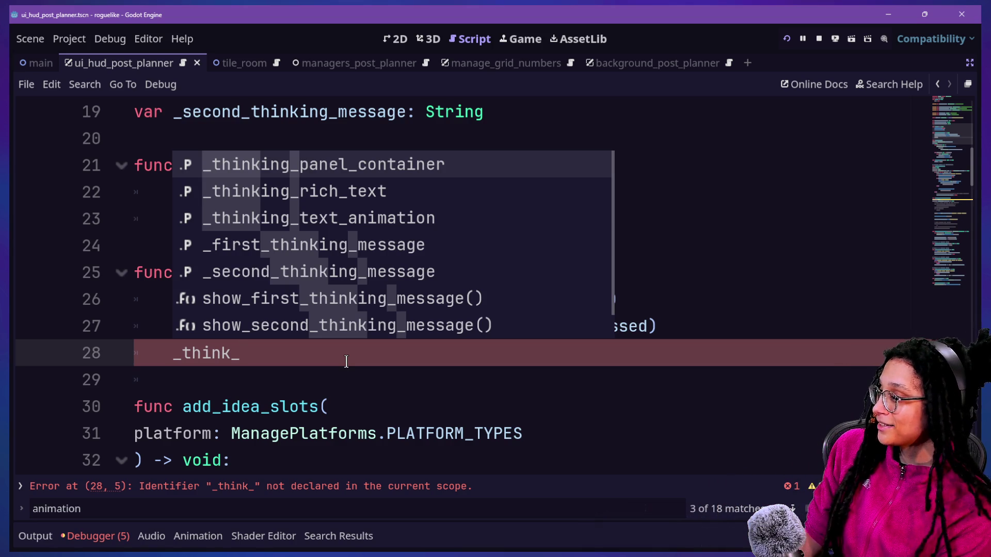
pyautogui.press('Down')
pyautogui.press('Down')
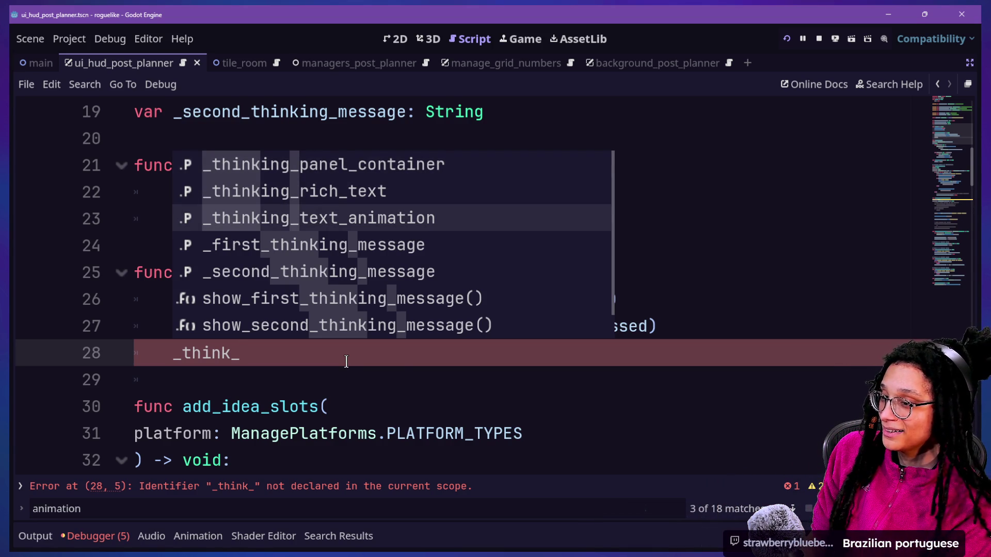
pyautogui.press('Return')
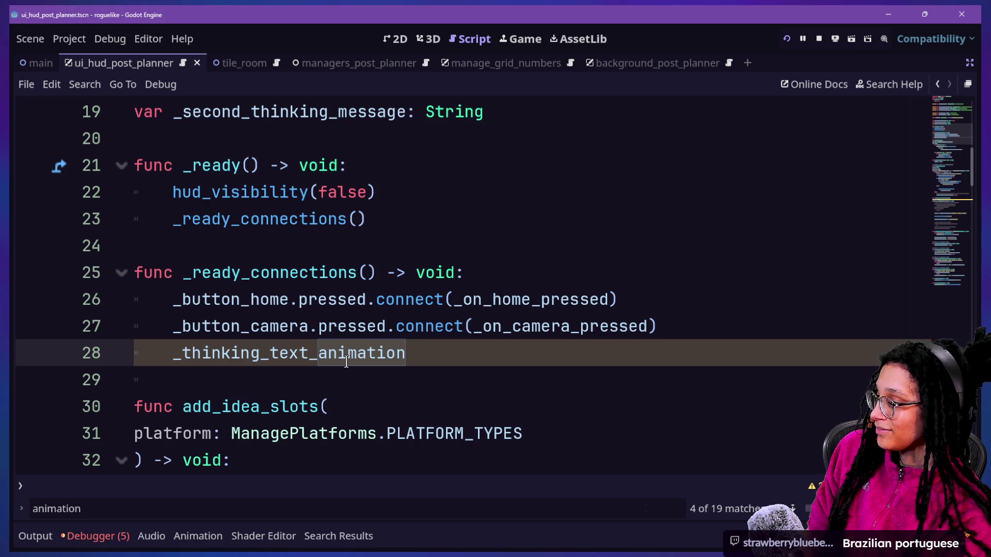
# Step: Extend line 28 to _thinking_text_animation.connect(_thinking_visibil, leaving the call unfinished
pyautogui.write('.connect_')
pyautogui.press('BackSpace')
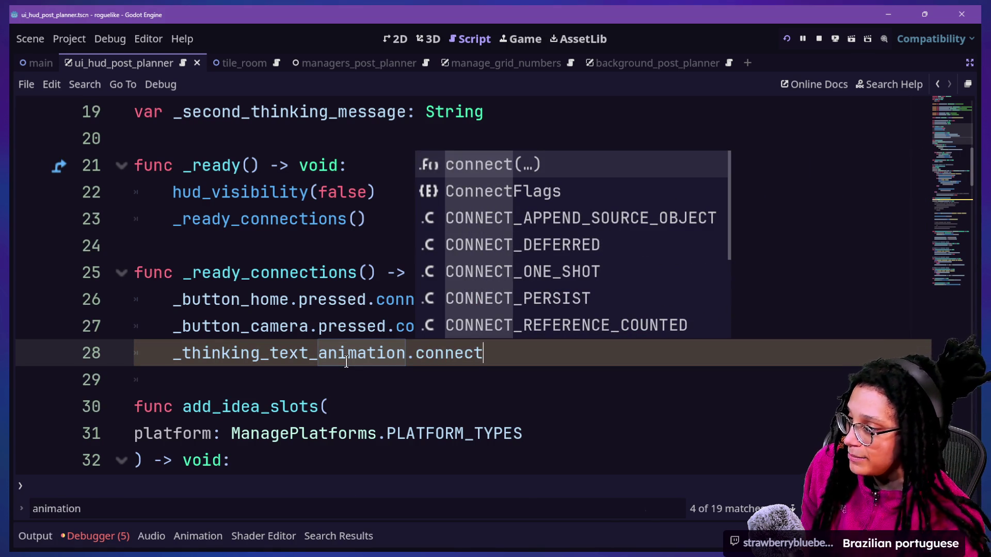
pyautogui.write('(')
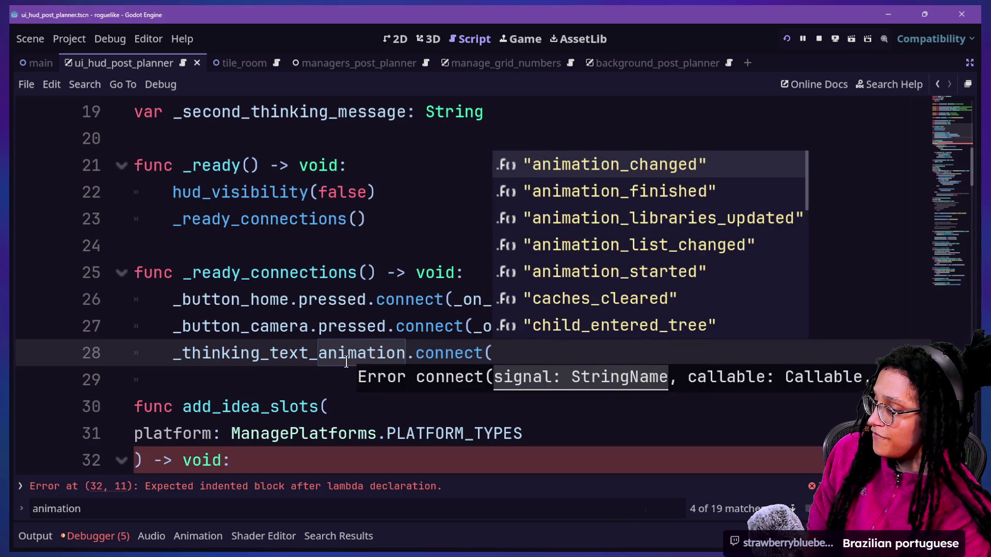
pyautogui.write('_')
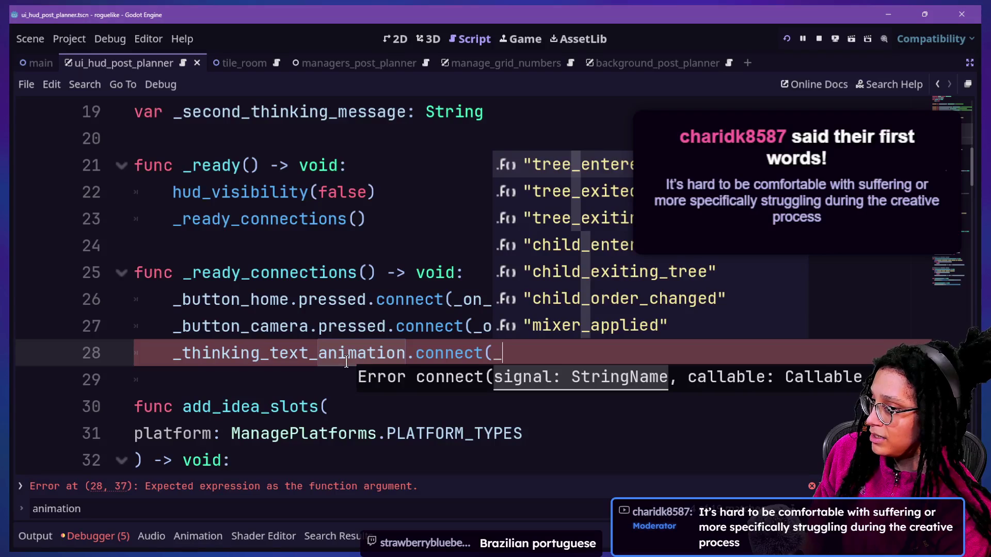
pyautogui.write('thinking')
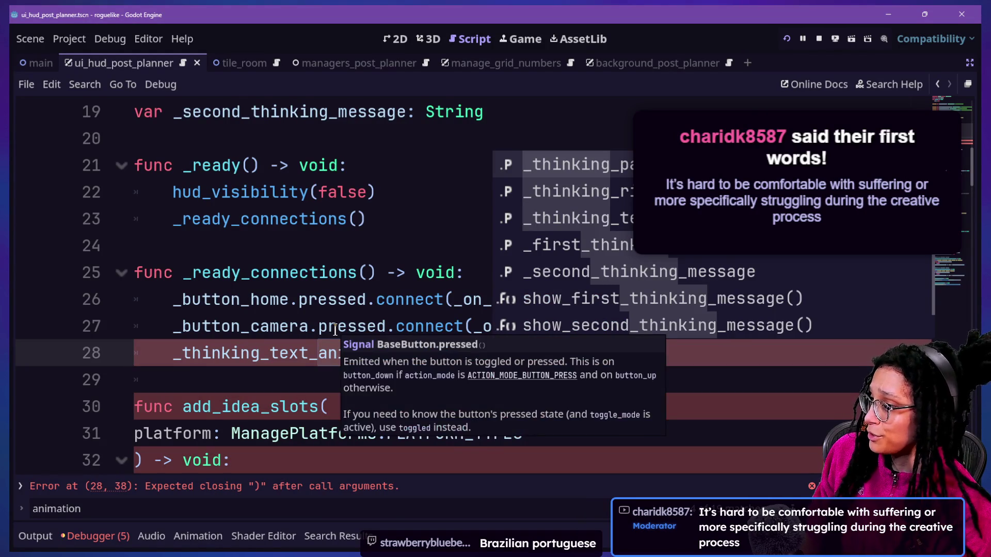
pyautogui.write('_visibil')
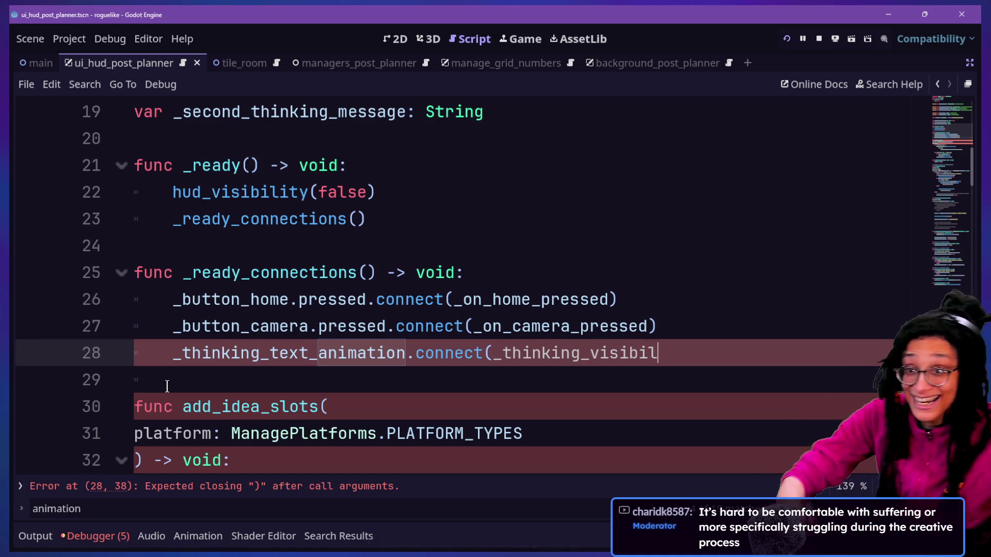
pyautogui.click(167, 386)
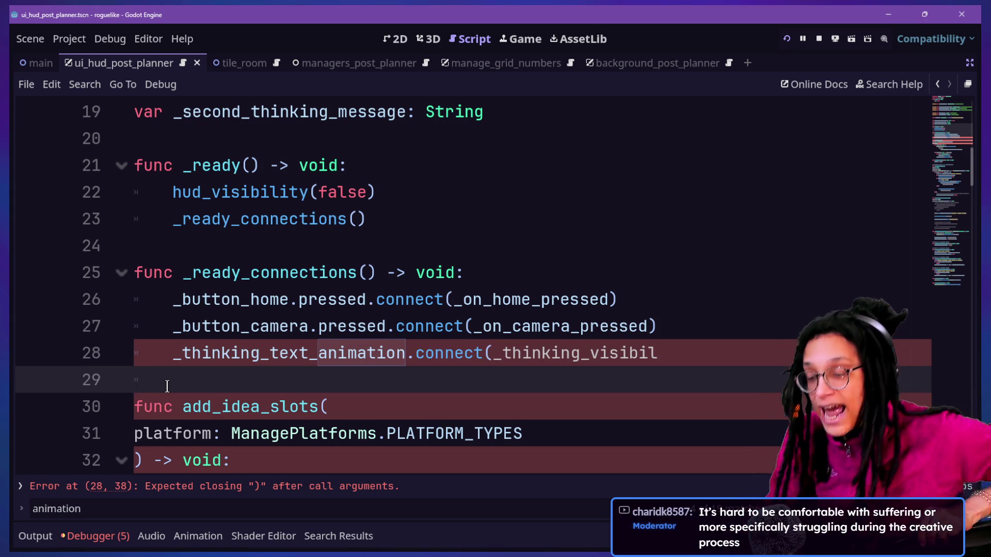
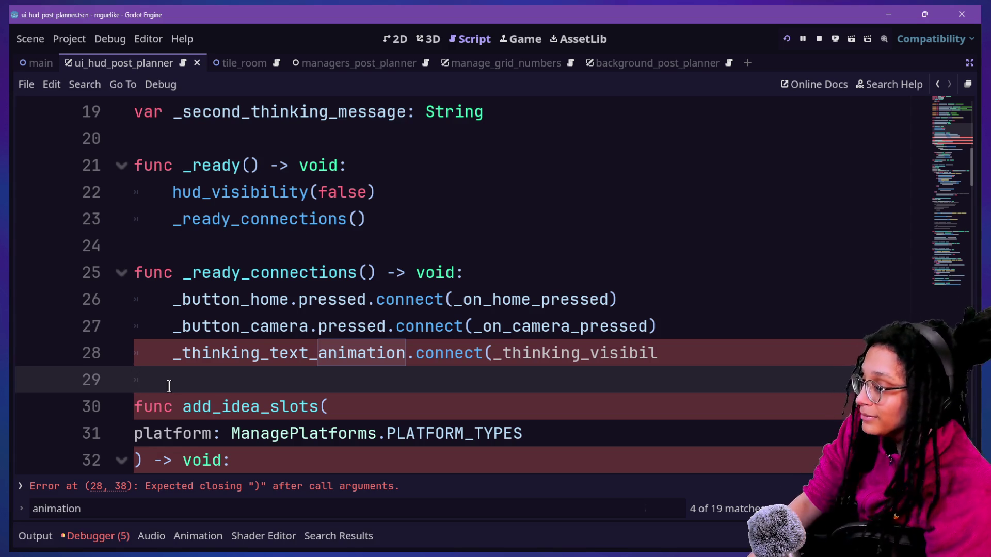
# Step: With the Animation panel shown, finish line 28's connect call by typing 'ity)' for _thinking_visibility
pyautogui.click(730, 348)
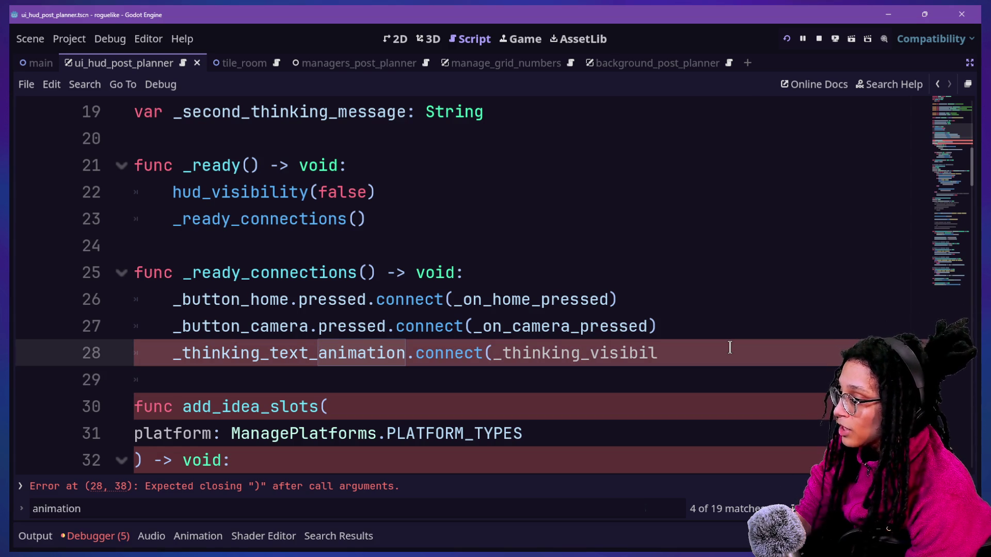
pyautogui.click(197, 536)
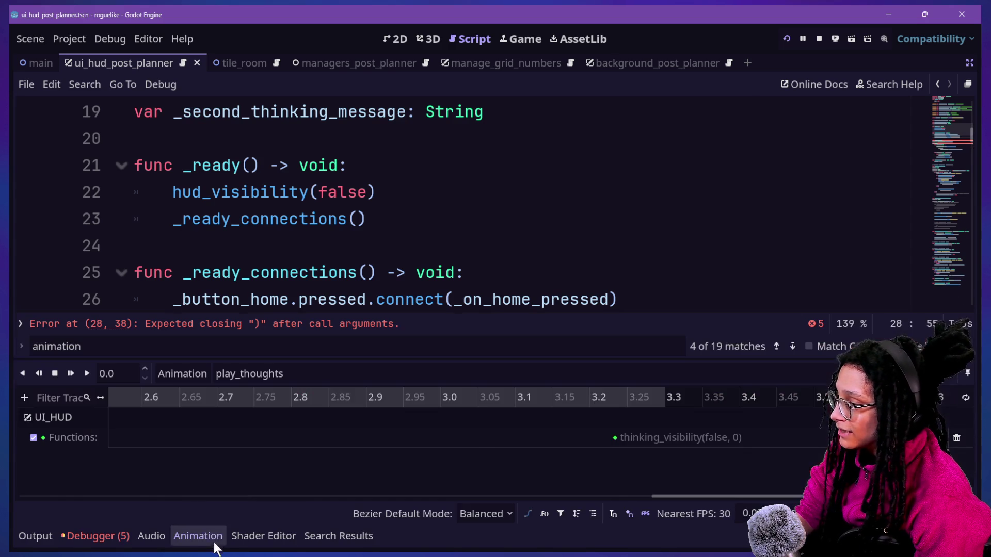
pyautogui.scroll(-3, 619, 227)
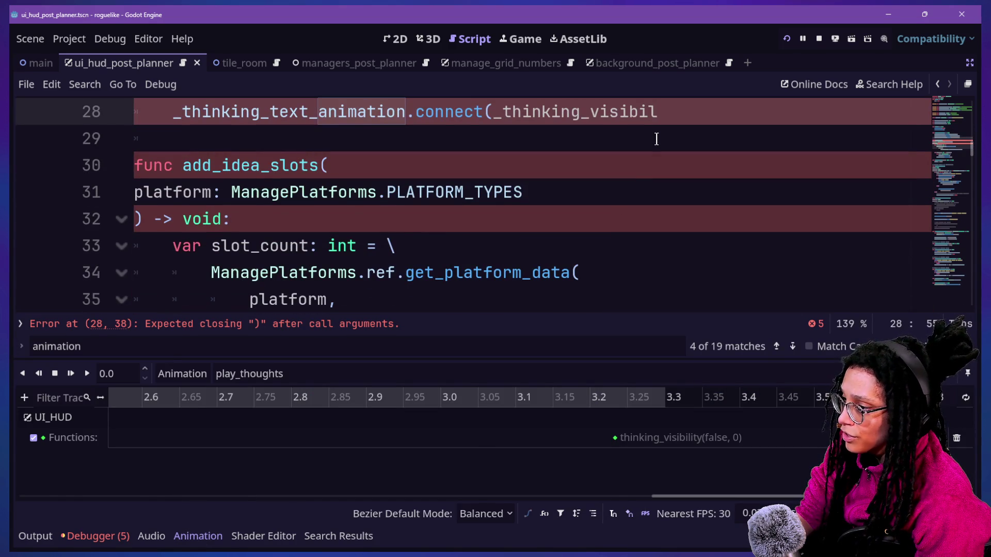
pyautogui.scroll(1, 655, 137)
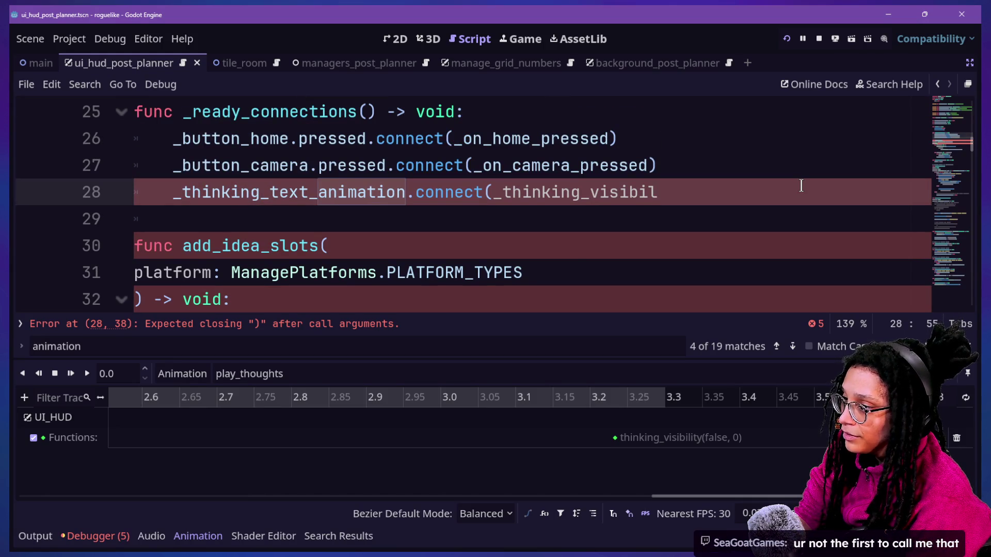
pyautogui.write('ity')
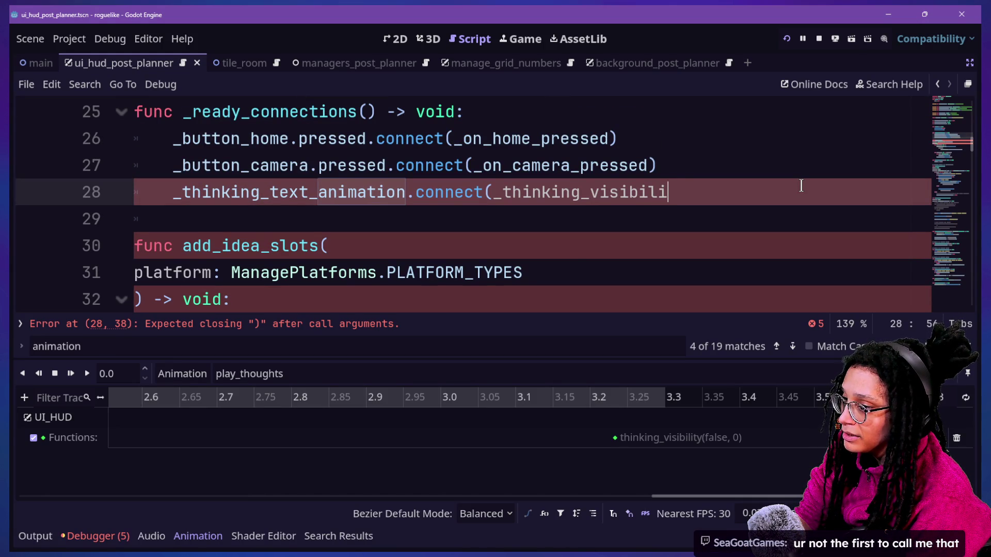
pyautogui.write(')')
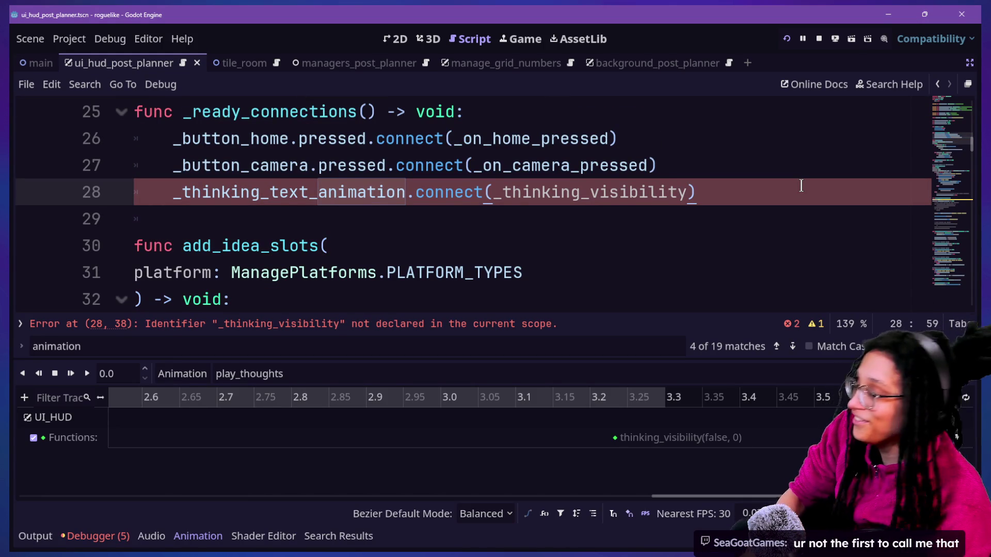
# Step: Close the Animation panel and scroll through the script
pyautogui.hotkey('ctrl', 's')
pyautogui.scroll(-10, 421, 261)
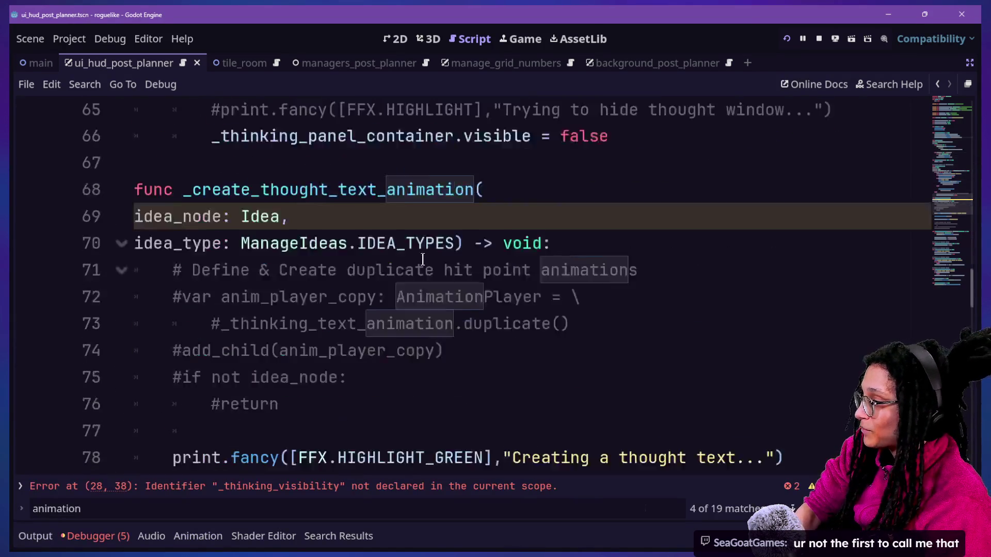
pyautogui.scroll(9, 422, 259)
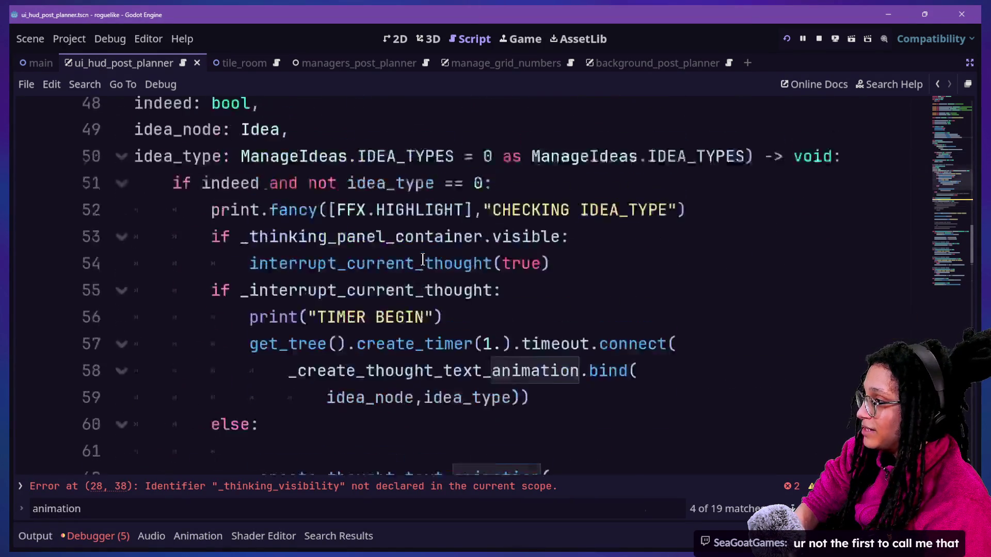
pyautogui.scroll(-4, 422, 259)
pyautogui.scroll(-3, 422, 259)
# Step: Start a 'func _apply_thoughts_to_text(' header below line 66, then show the open-windows overview
pyautogui.click(704, 222)
pyautogui.click(704, 245)
pyautogui.press('Return')
pyautogui.press('Return')
pyautogui.write('func _')
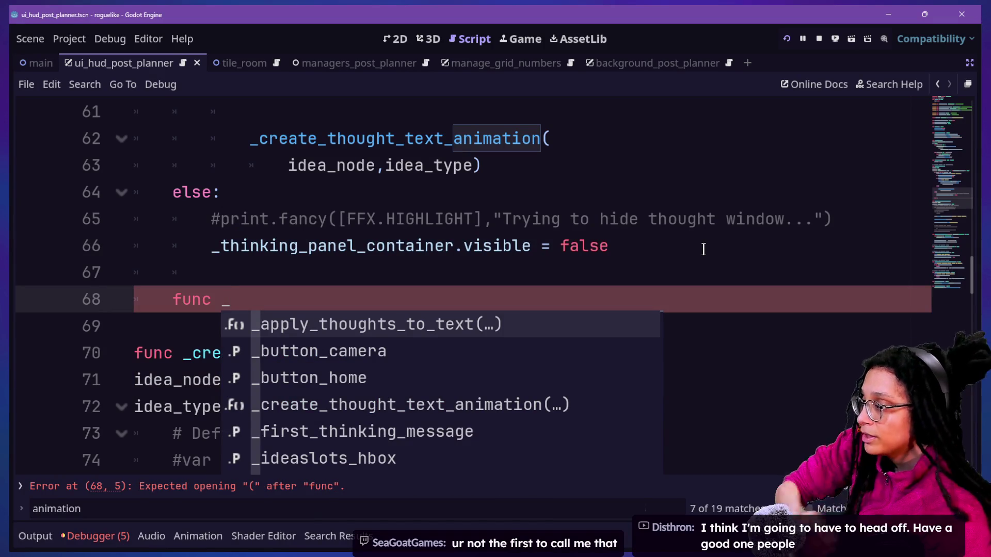
pyautogui.press('Return')
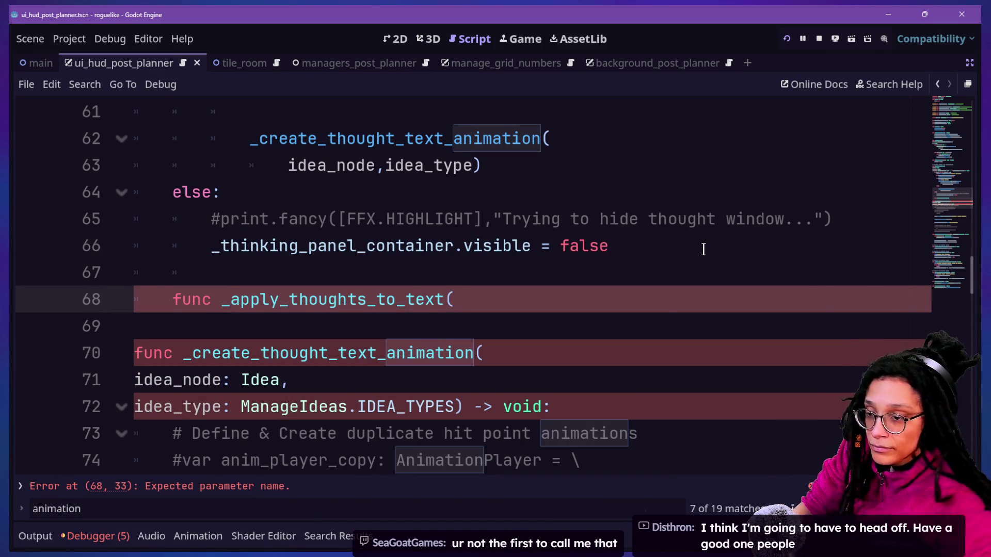
pyautogui.click(464, 304)
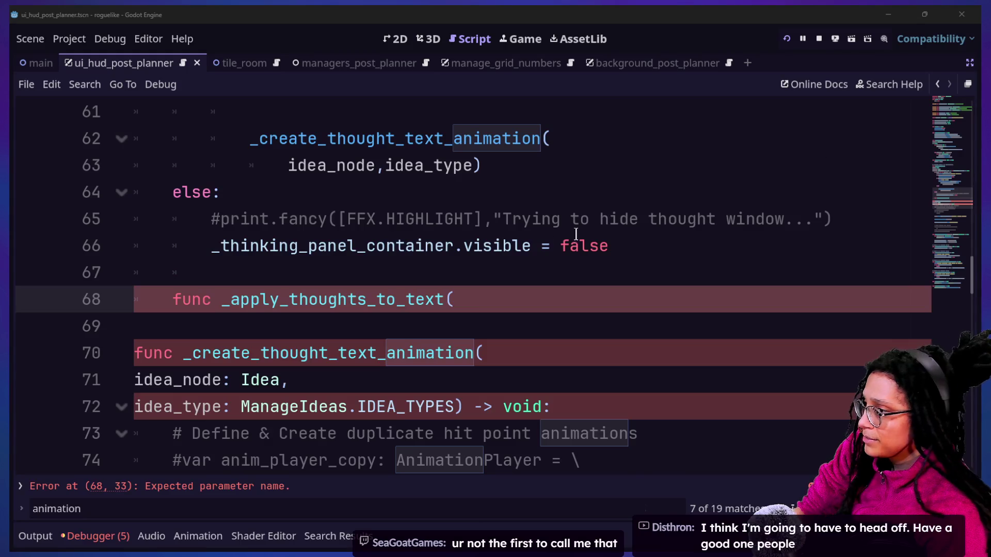
pyautogui.press('super+Tab')
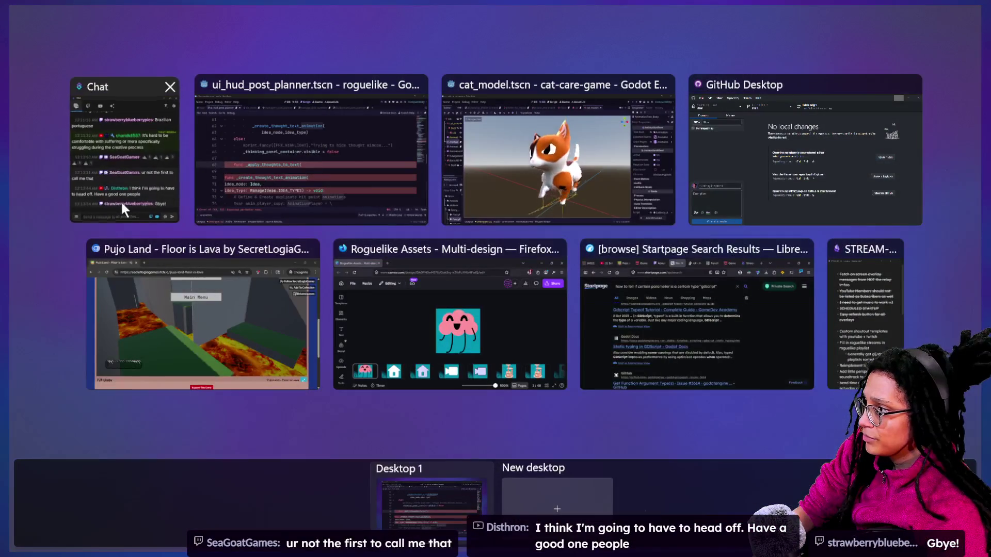
# Step: Switch to the Chat window and open a viewer's user card listing their messages
pyautogui.click(118, 129)
pyautogui.scroll(-5, 361, 320)
pyautogui.click(310, 369)
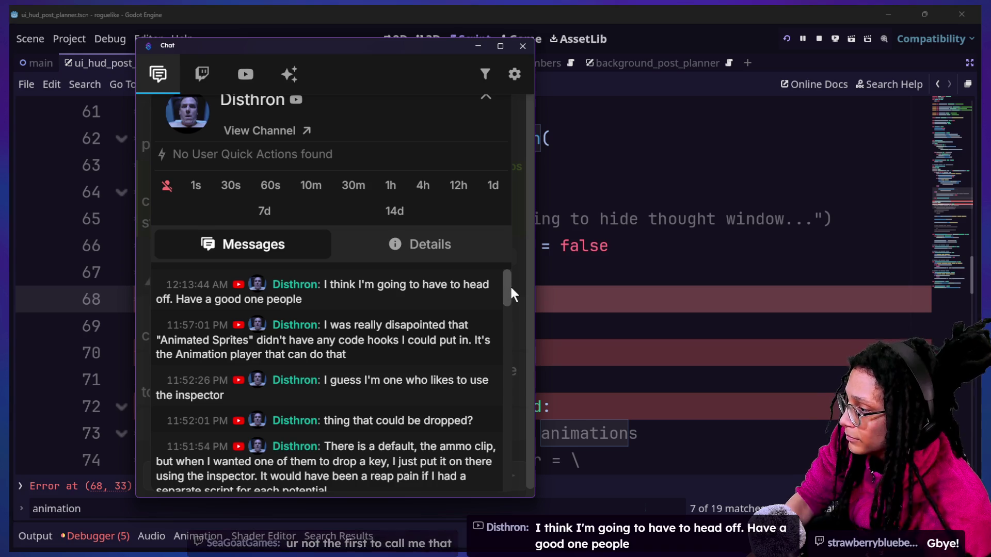
pyautogui.moveTo(509, 284); pyautogui.dragTo(512, 336)
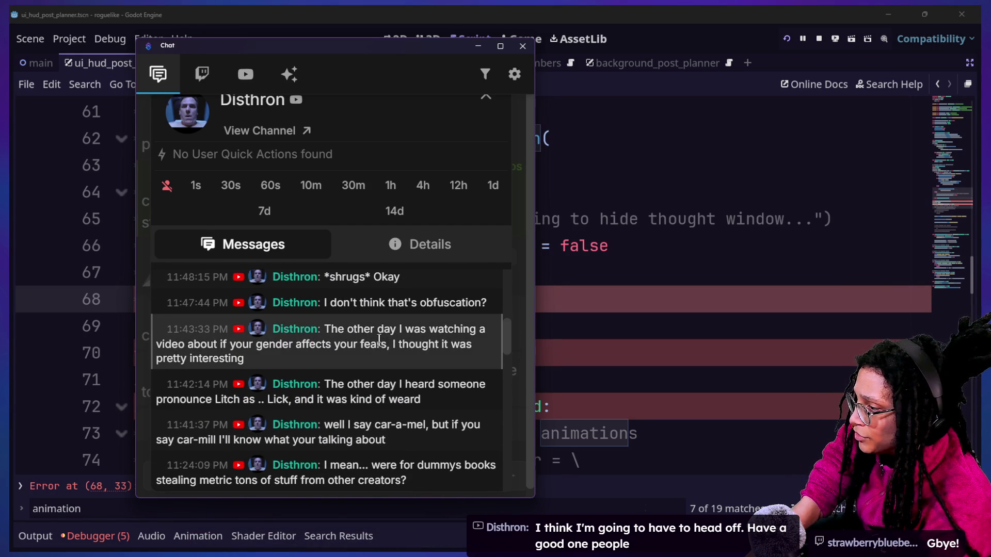
# Step: Highlight the viewer's 11:43:33, 11:42:14, 11:51:43 and 11:48:15 messages while reading them
pyautogui.moveTo(234, 345); pyautogui.dragTo(277, 363)
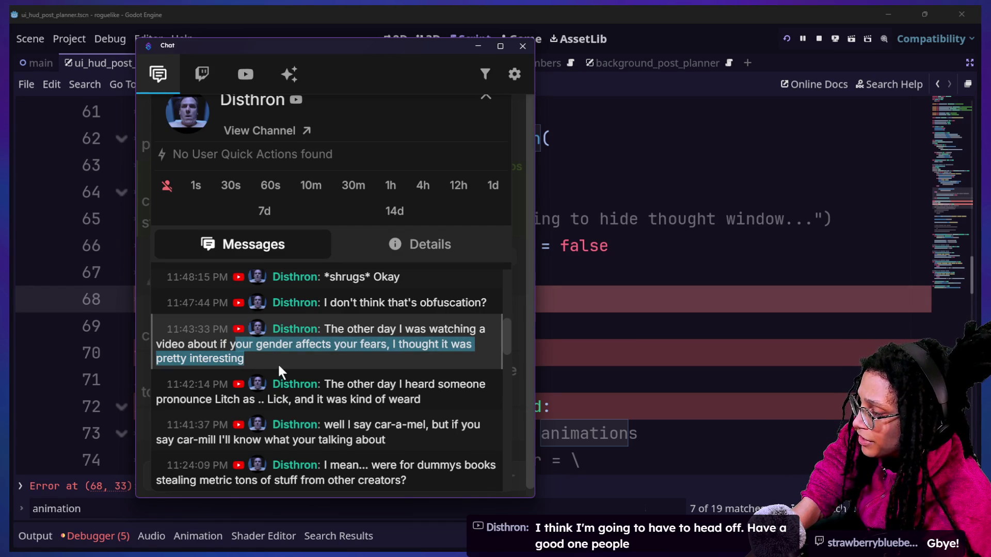
pyautogui.click(279, 363)
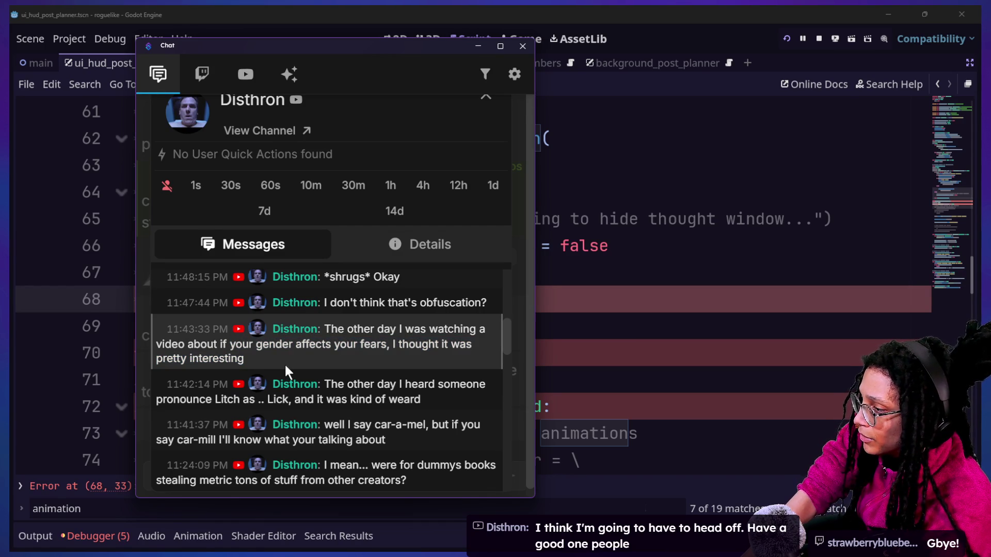
pyautogui.moveTo(325, 329)
pyautogui.mouseDown()
pyautogui.moveTo(381, 344)
pyautogui.moveTo(351, 361)
pyautogui.mouseUp()
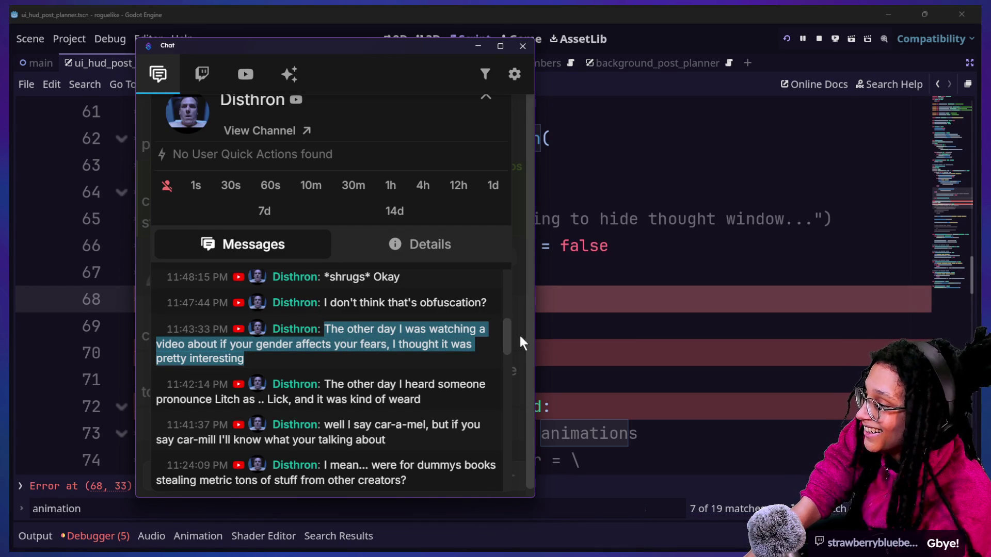
pyautogui.scroll(-1, 509, 346)
pyautogui.scroll(-3, 507, 341)
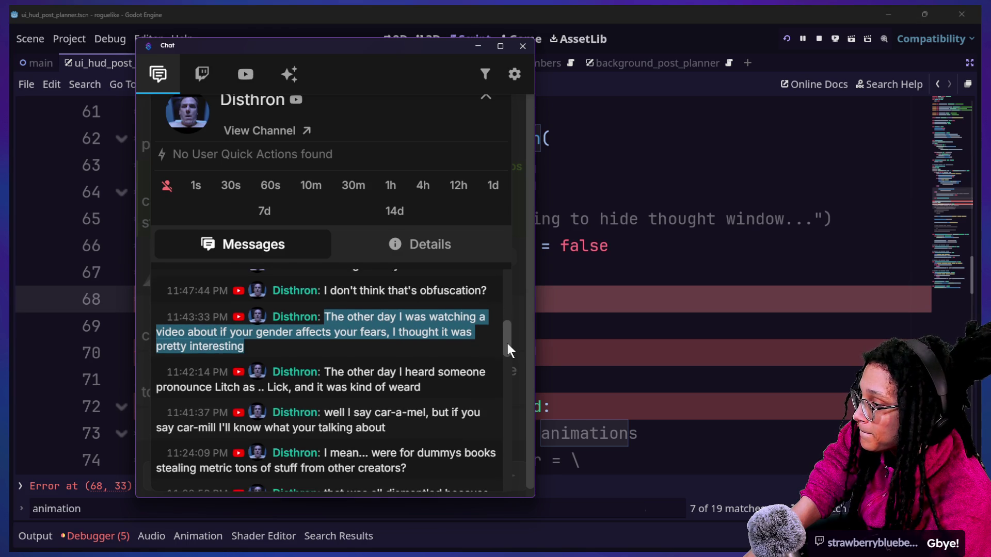
pyautogui.moveTo(331, 363); pyautogui.dragTo(423, 384)
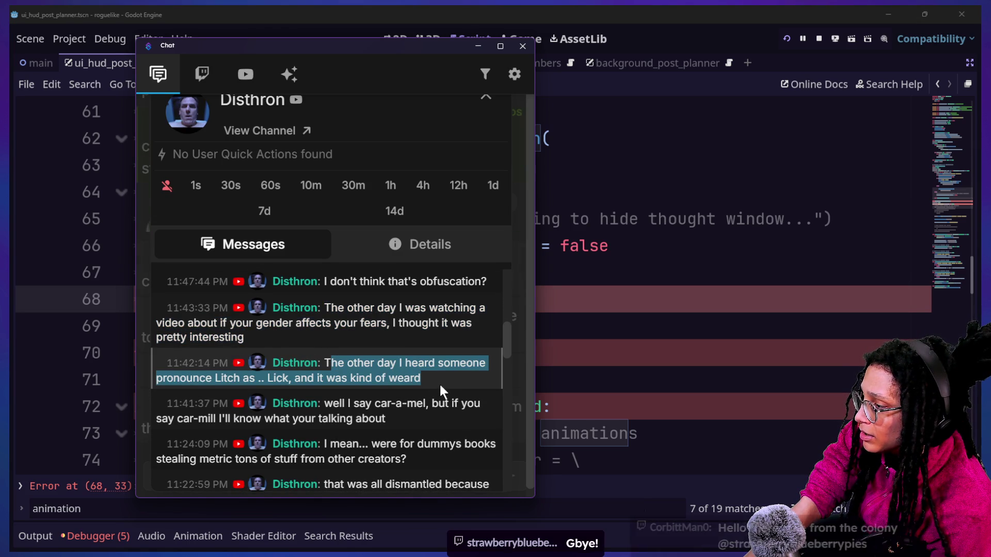
pyautogui.click(440, 382)
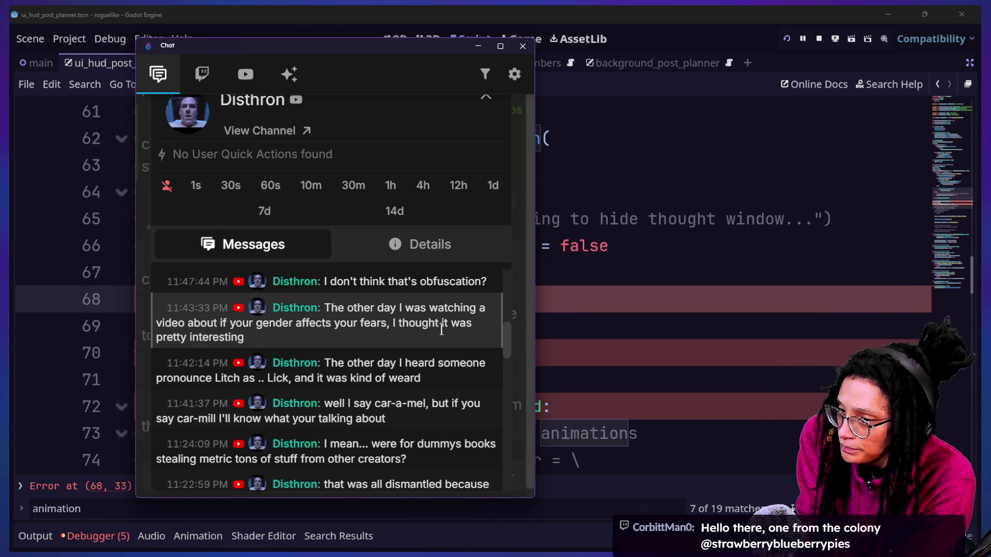
pyautogui.moveTo(503, 352); pyautogui.dragTo(502, 333)
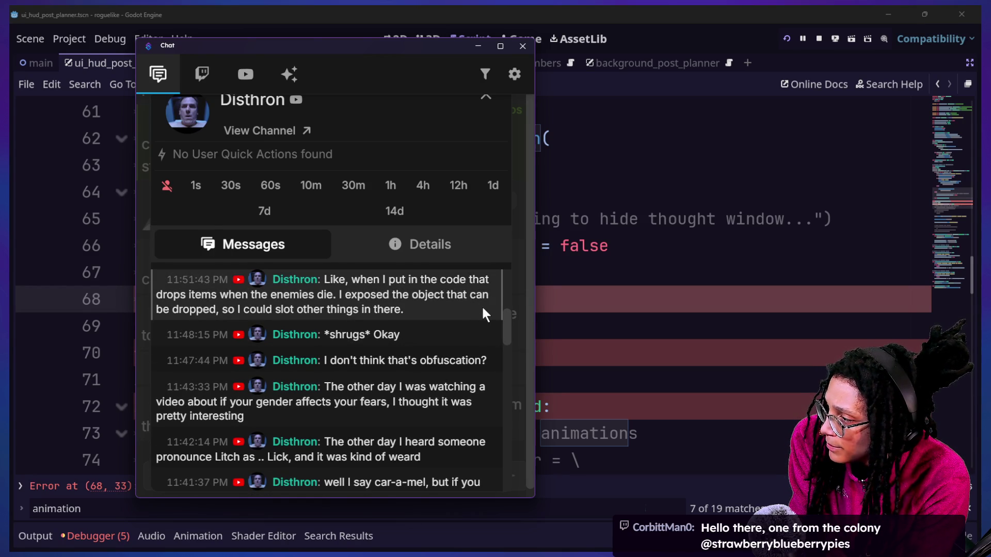
pyautogui.scroll(1, 504, 318)
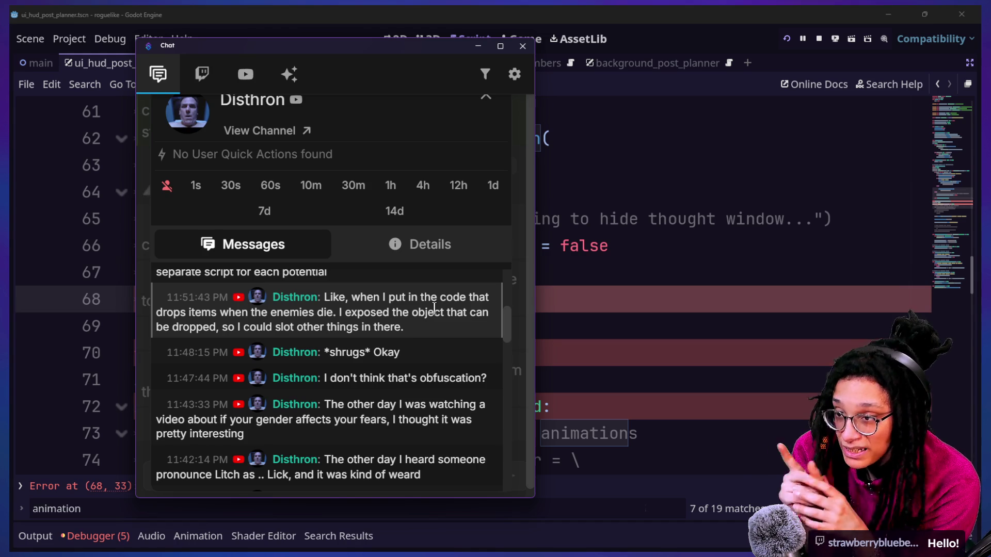
pyautogui.moveTo(320, 295)
pyautogui.mouseDown()
pyautogui.moveTo(426, 343)
pyautogui.moveTo(432, 329)
pyautogui.mouseUp()
pyautogui.keyDown('shift'); pyautogui.click(318, 297); pyautogui.keyUp('shift')
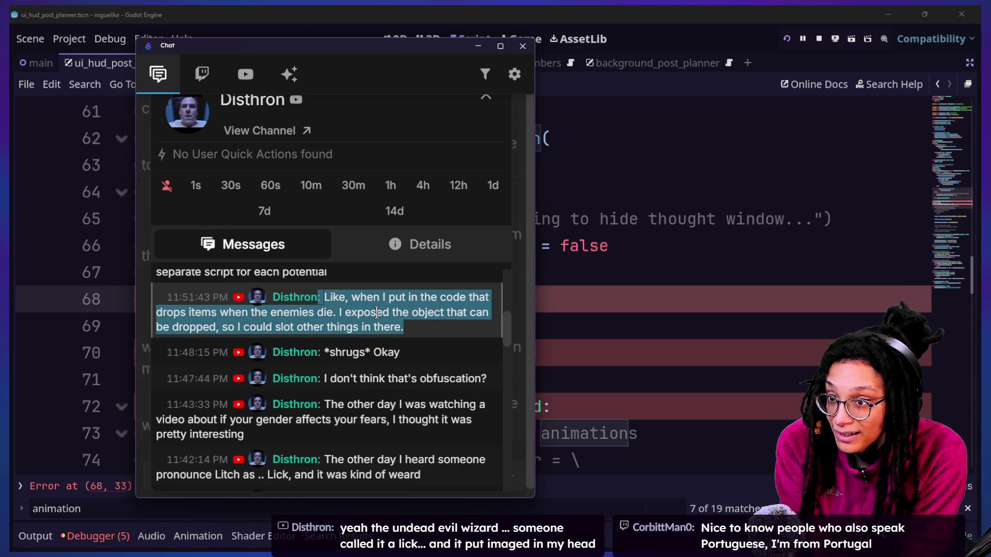
pyautogui.scroll(3, 379, 315)
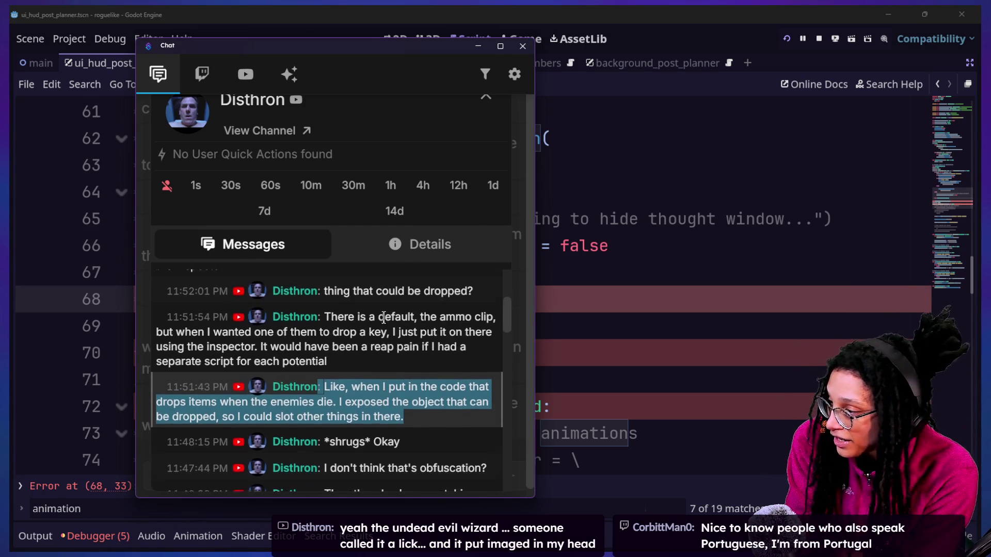
pyautogui.moveTo(325, 318); pyautogui.dragTo(362, 368)
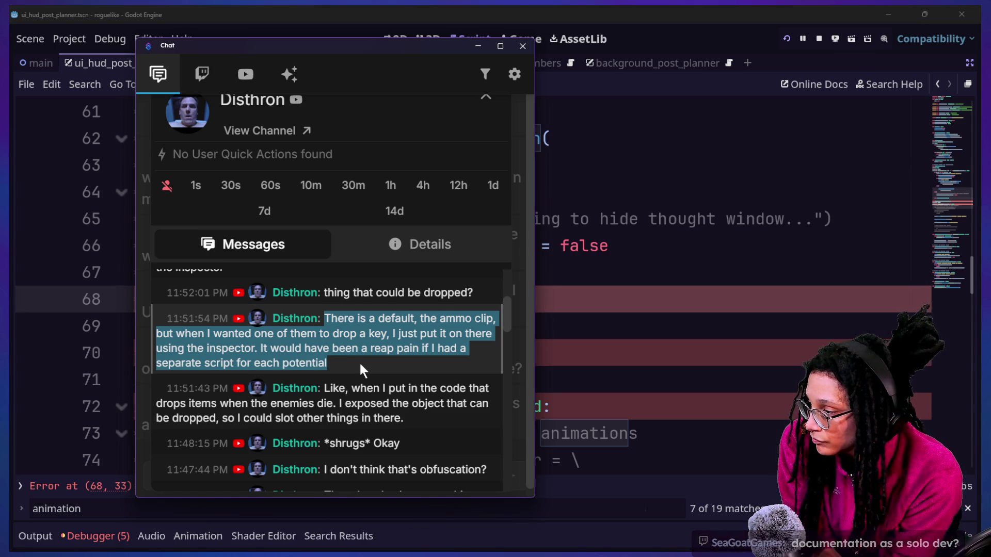
pyautogui.click(359, 361)
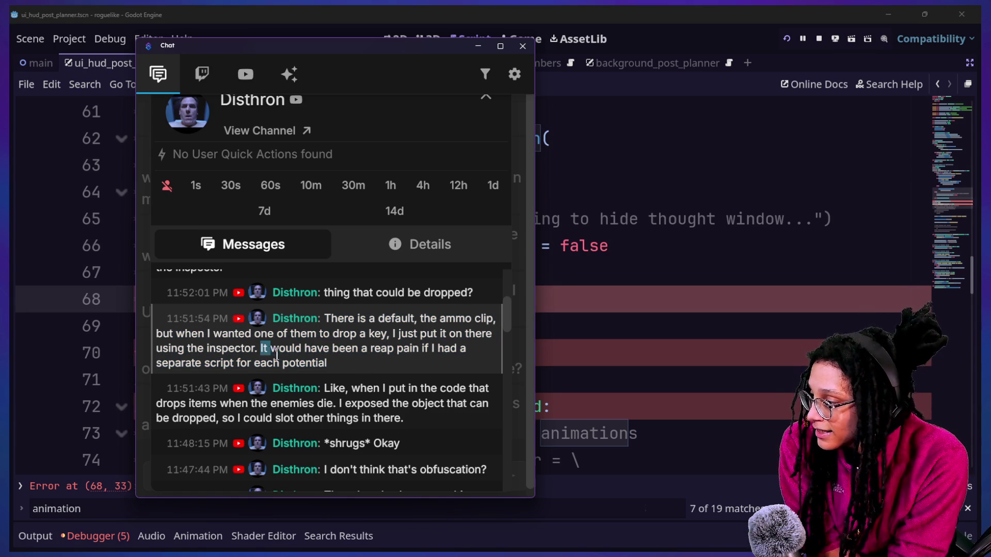
pyautogui.moveTo(262, 349); pyautogui.dragTo(335, 371)
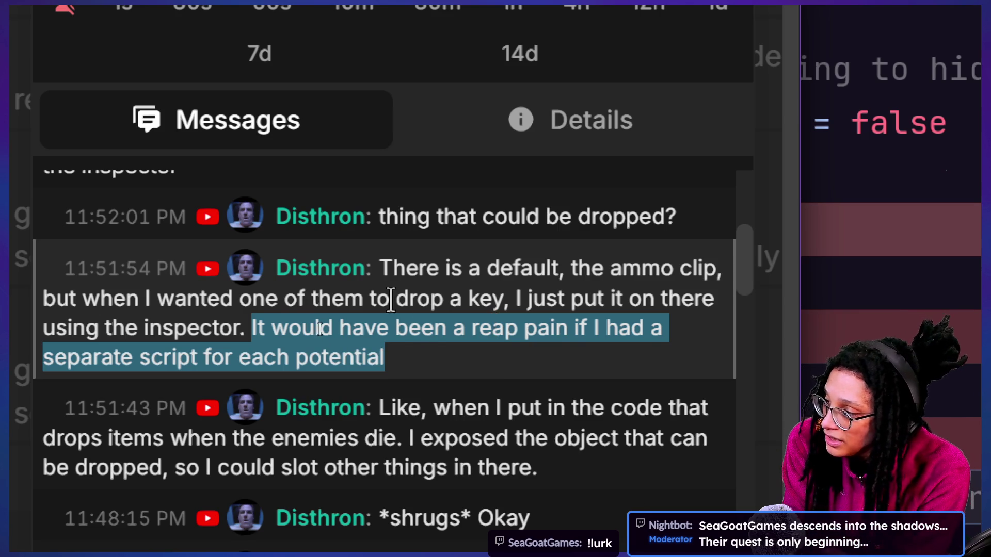
pyautogui.moveTo(381, 267)
pyautogui.mouseDown()
pyautogui.moveTo(541, 430)
pyautogui.moveTo(578, 487)
pyautogui.mouseUp()
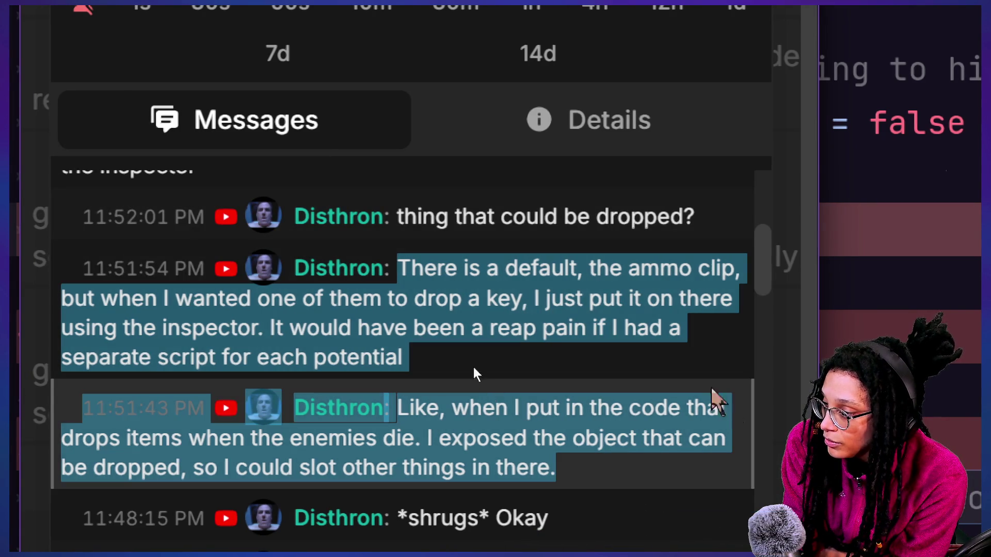
pyautogui.scroll(2, 544, 412)
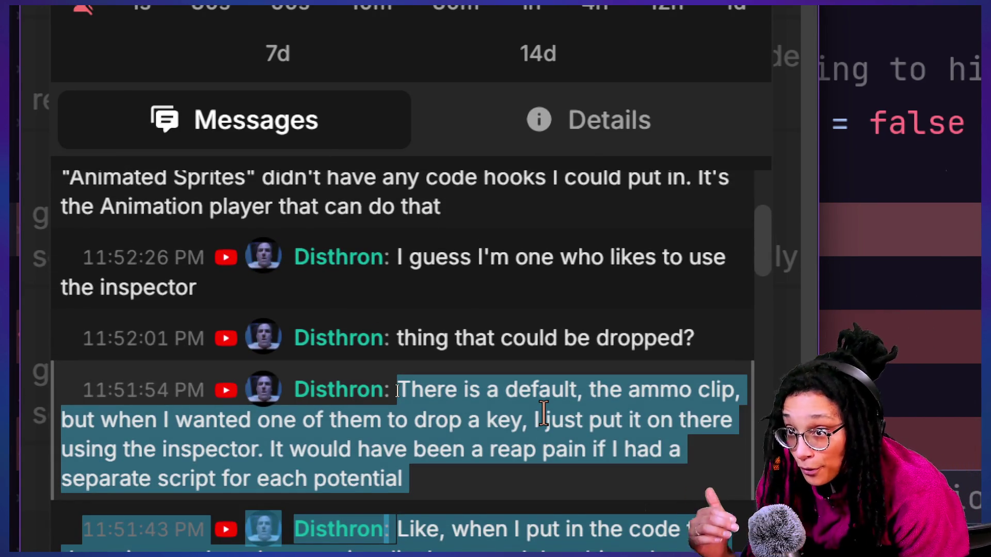
pyautogui.scroll(-1, 544, 412)
pyautogui.scroll(5, 543, 413)
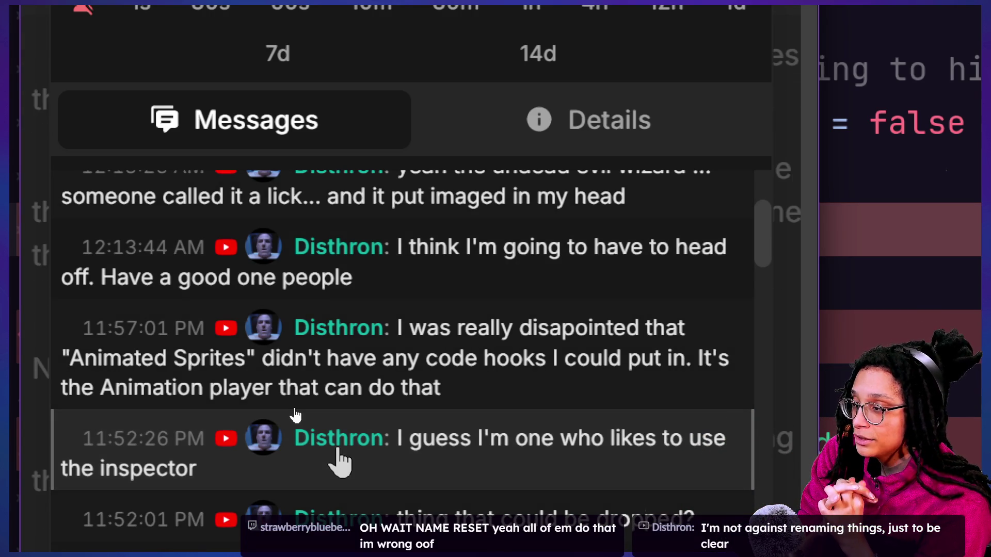
pyautogui.scroll(3, 560, 398)
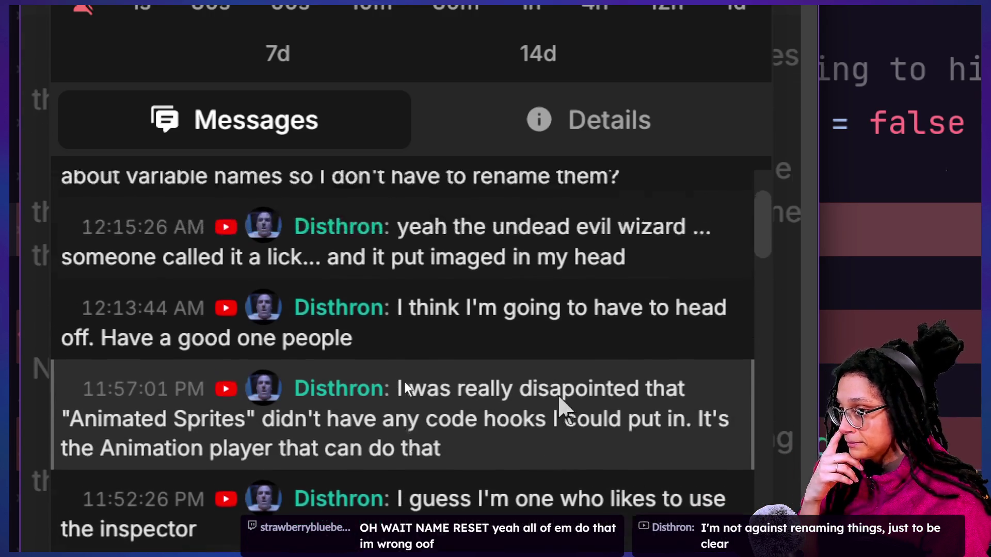
pyautogui.scroll(2, 559, 398)
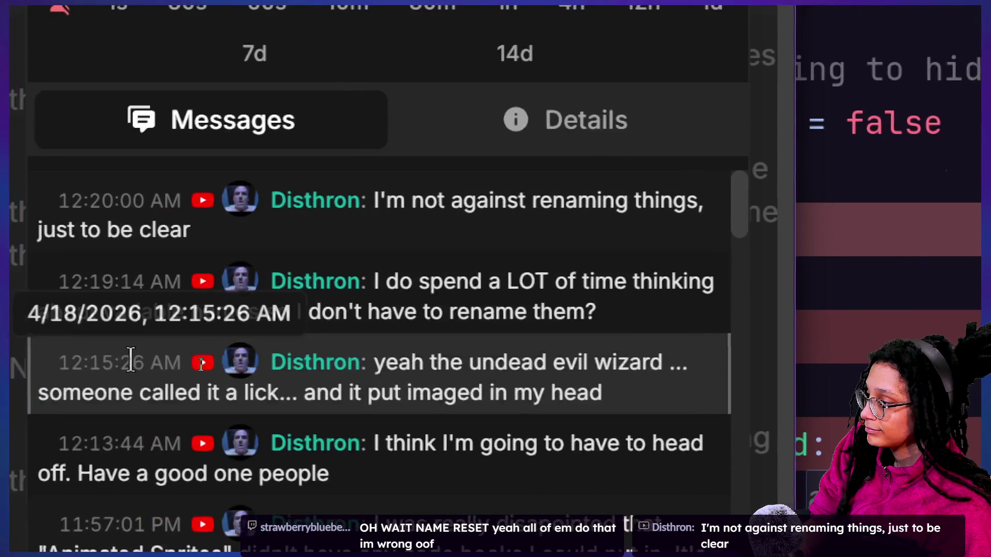
pyautogui.scroll(-5, 147, 395)
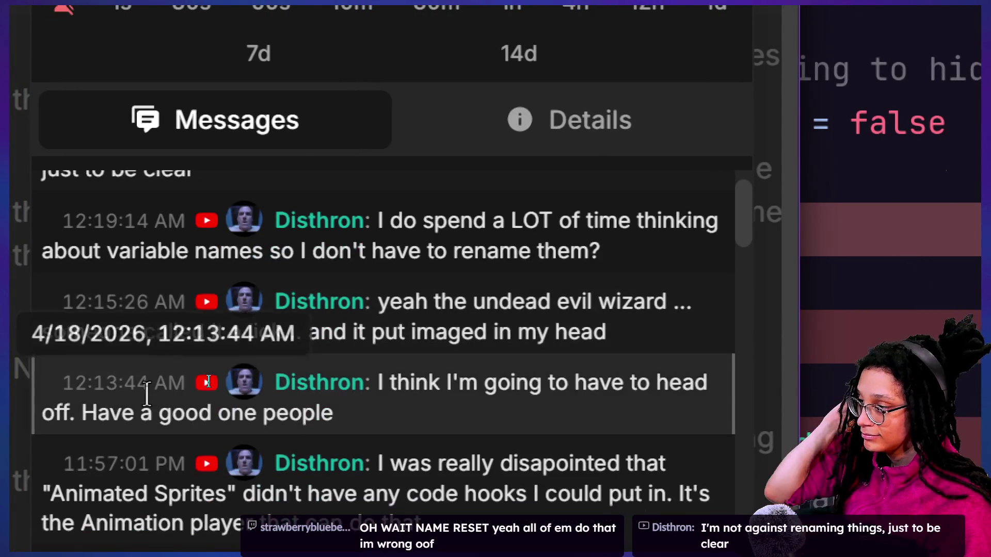
pyautogui.scroll(-15, 146, 395)
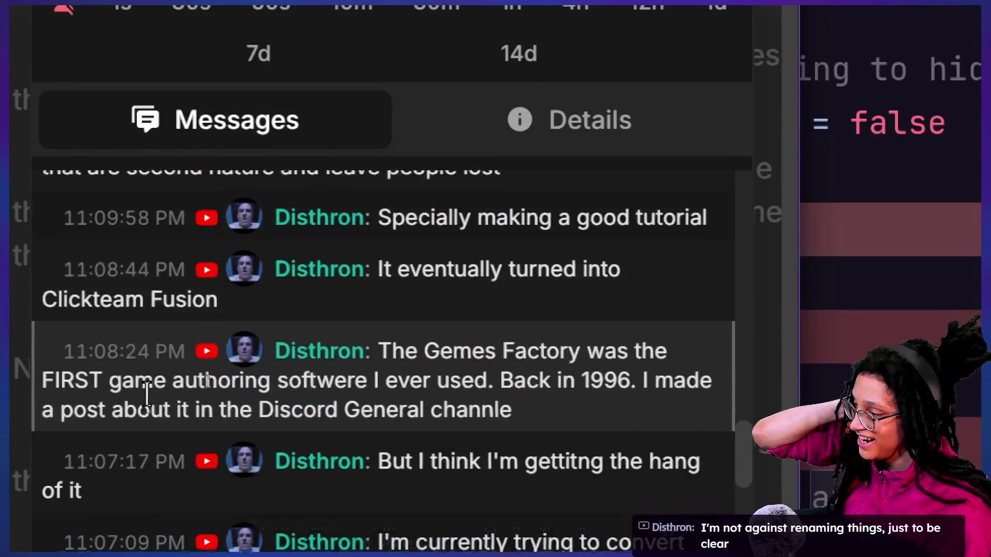
pyautogui.scroll(20, 146, 394)
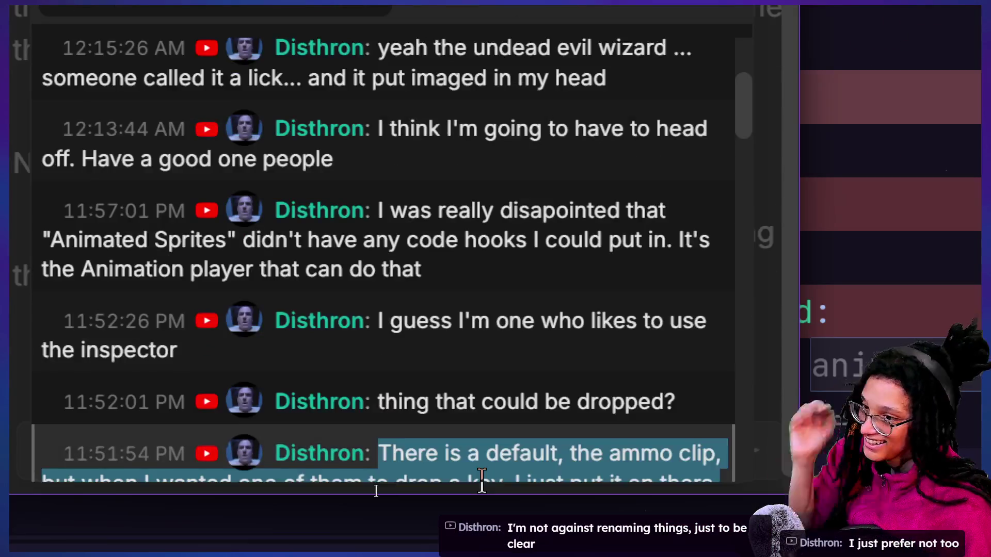
pyautogui.scroll(4, 481, 483)
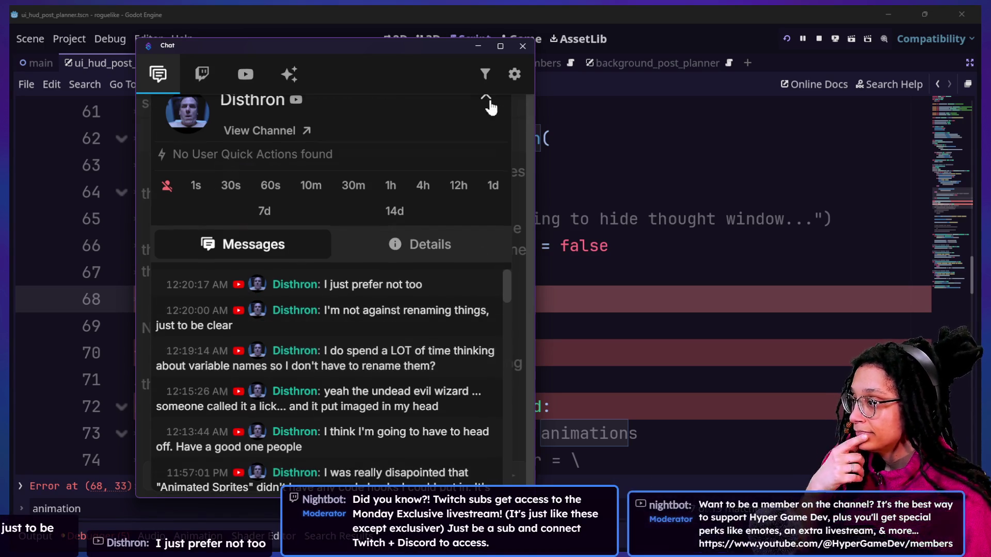
# Step: Collapse the viewer's profile card back to the main chat feed, then show all open windows
pyautogui.click(488, 99)
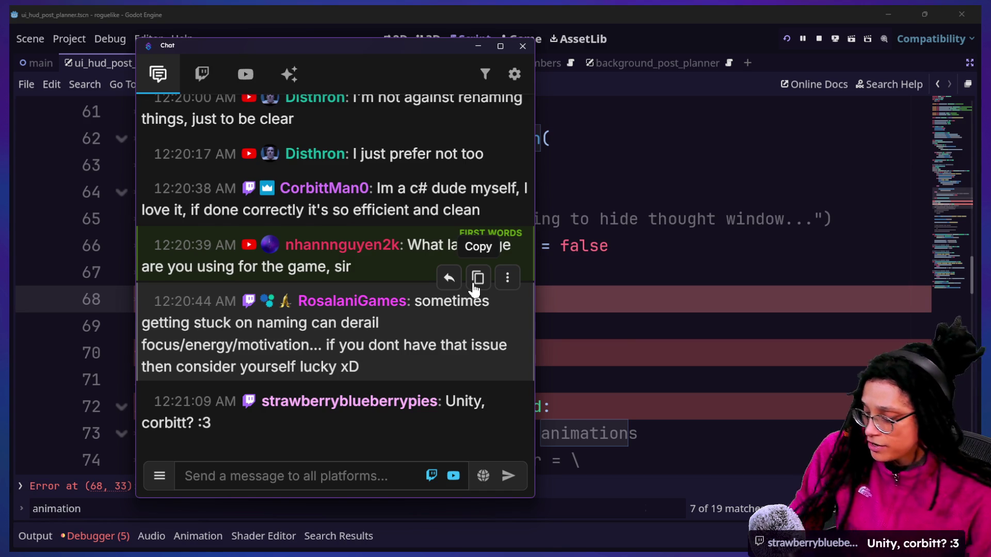
pyautogui.press('super+Tab')
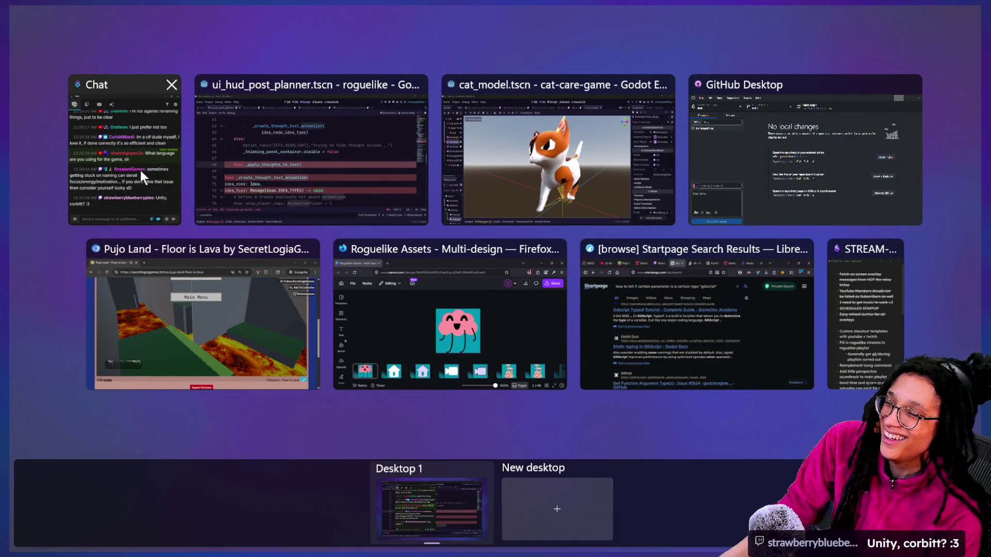
# Step: Bring the Chat window in front of Godot and scroll back to the 11:43–11:44 PM messages
pyautogui.click(141, 170)
pyautogui.scroll(20, 370, 243)
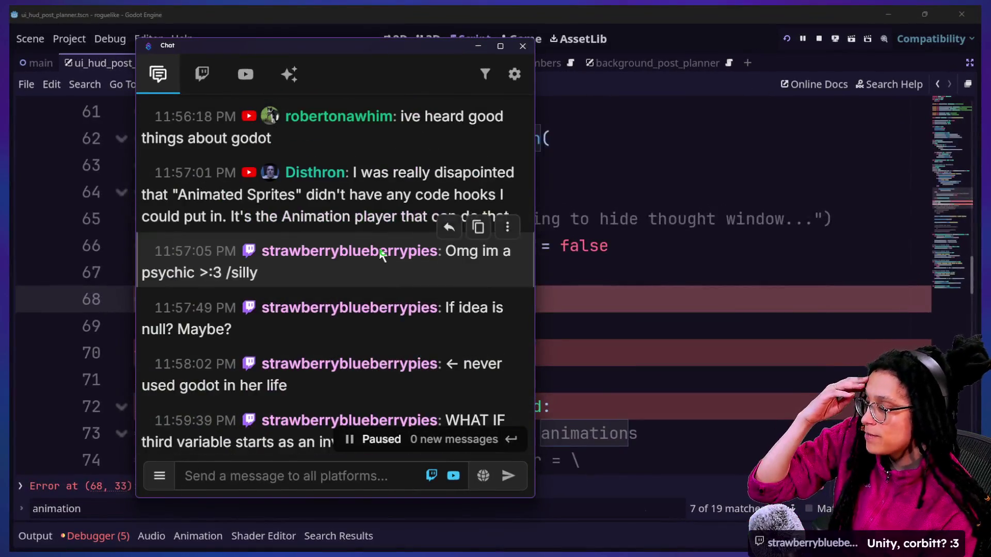
pyautogui.scroll(10, 378, 246)
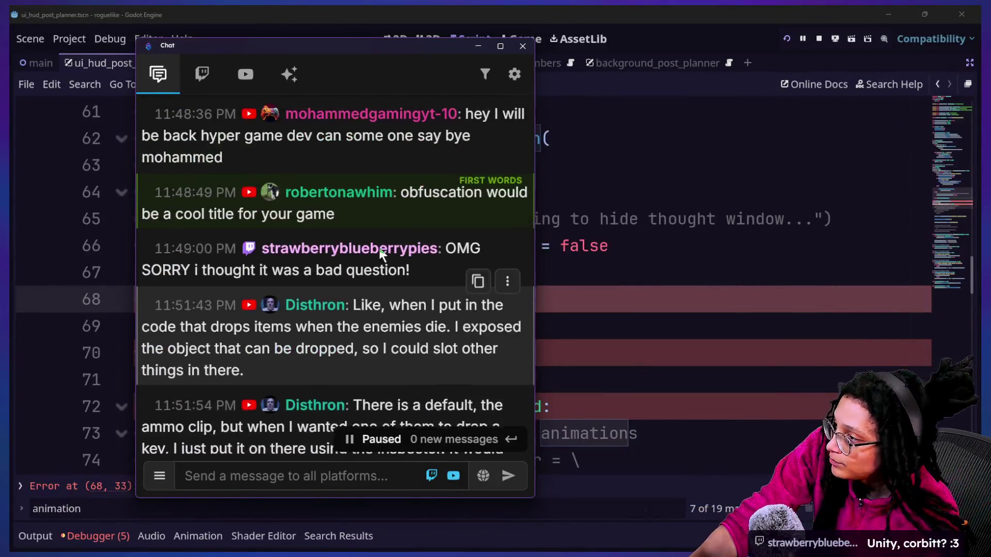
pyautogui.scroll(8, 379, 247)
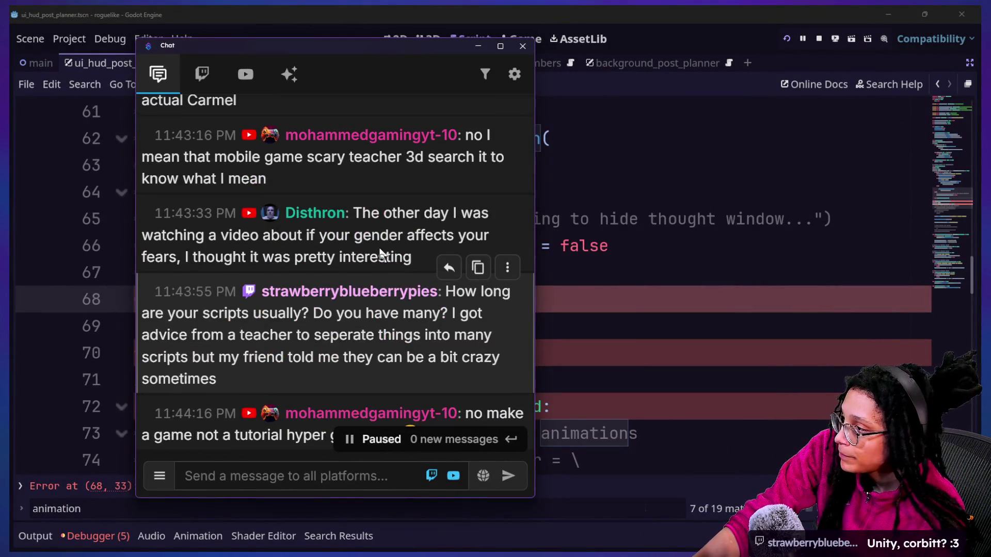
pyautogui.scroll(15, 381, 253)
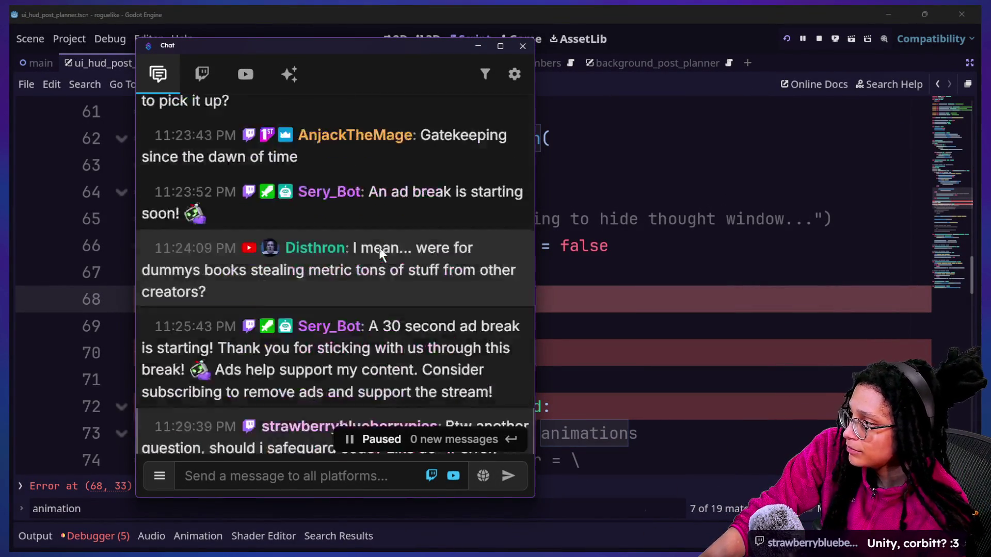
pyautogui.scroll(-5, 379, 249)
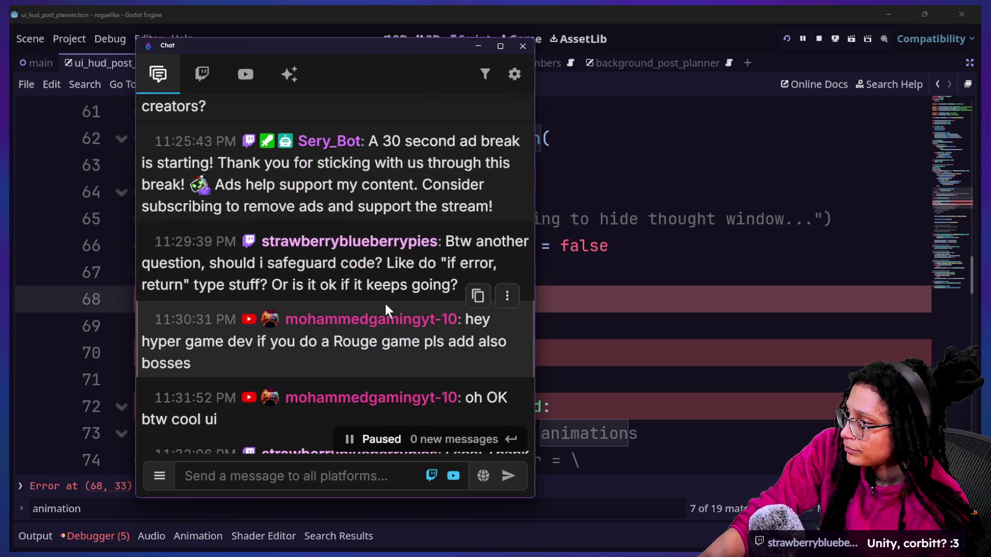
pyautogui.scroll(-4, 385, 308)
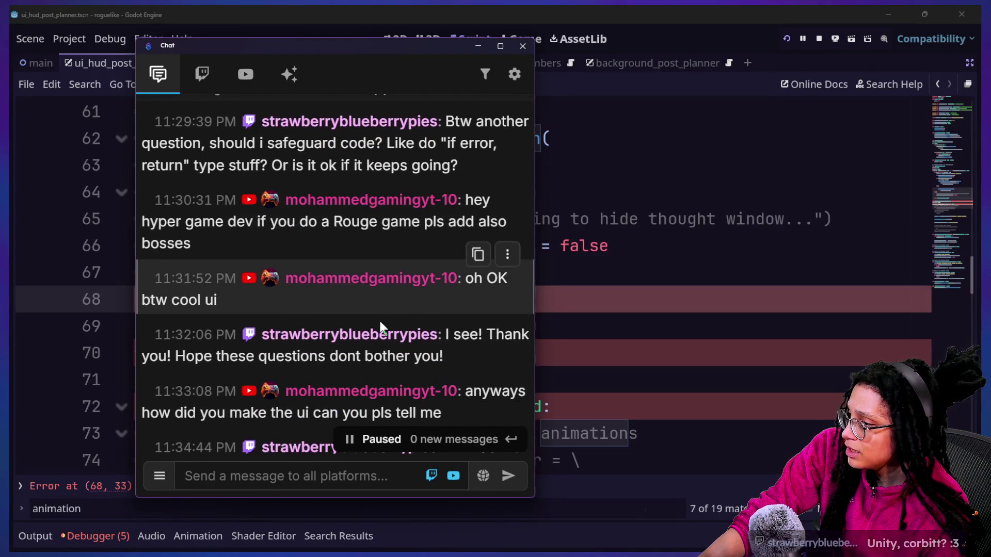
pyautogui.scroll(-3, 369, 344)
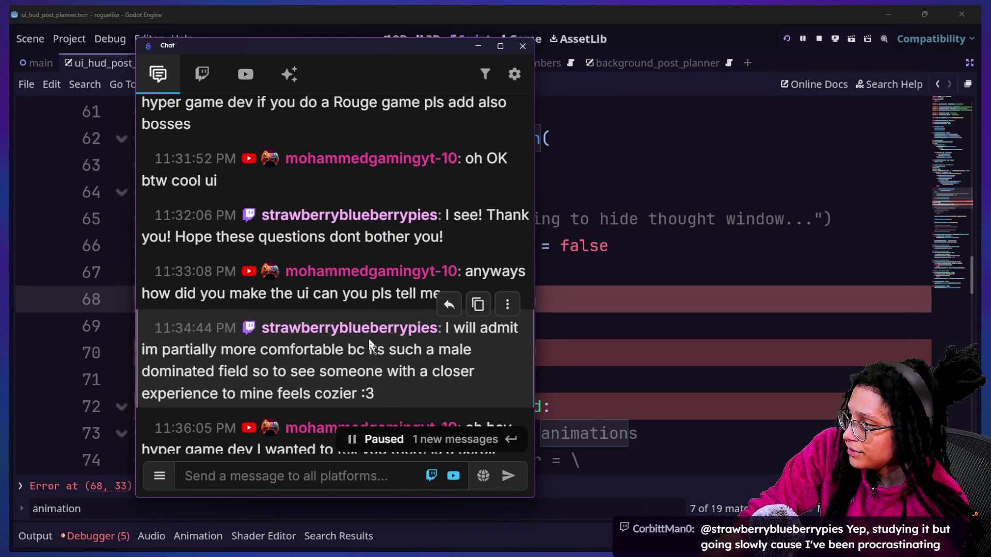
pyautogui.scroll(-7, 368, 339)
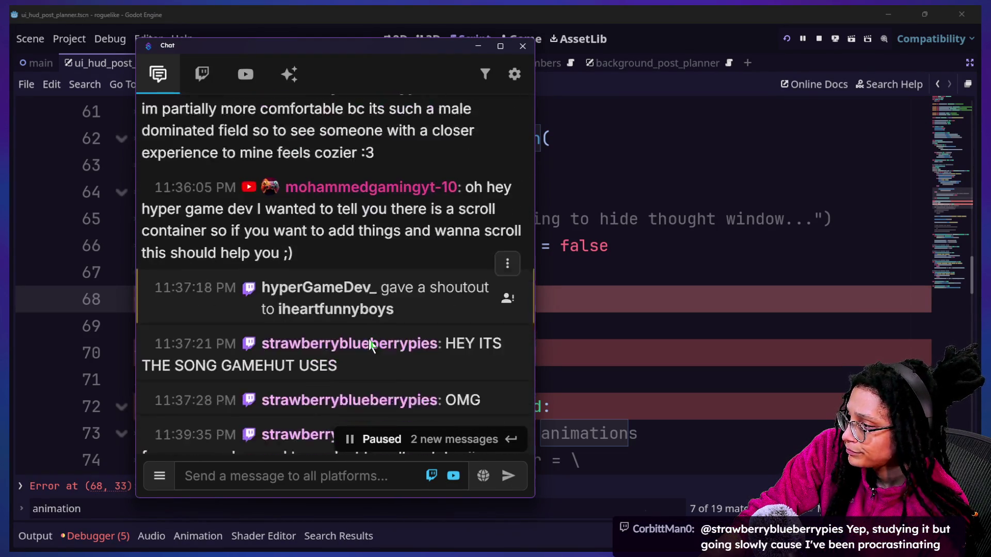
pyautogui.scroll(-5, 369, 344)
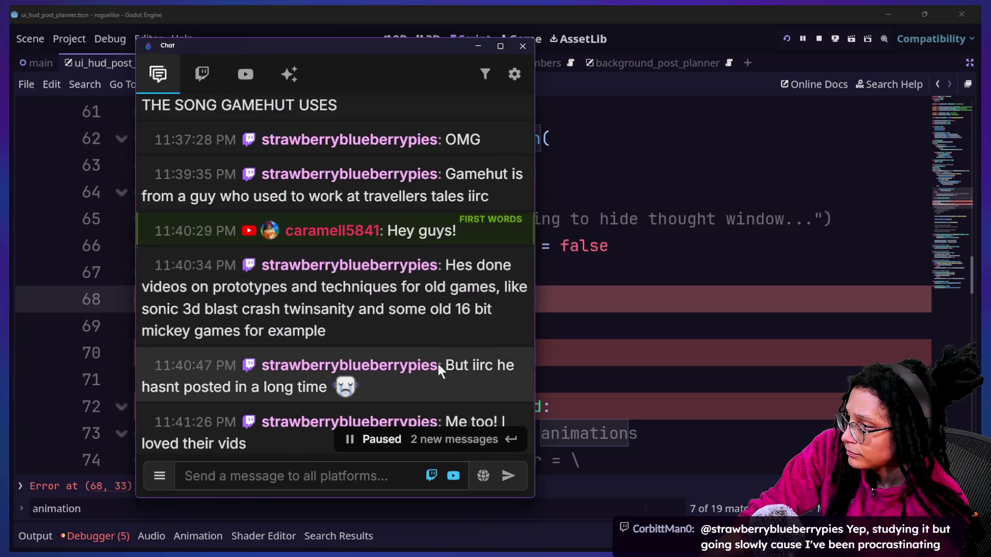
pyautogui.scroll(-1, 454, 371)
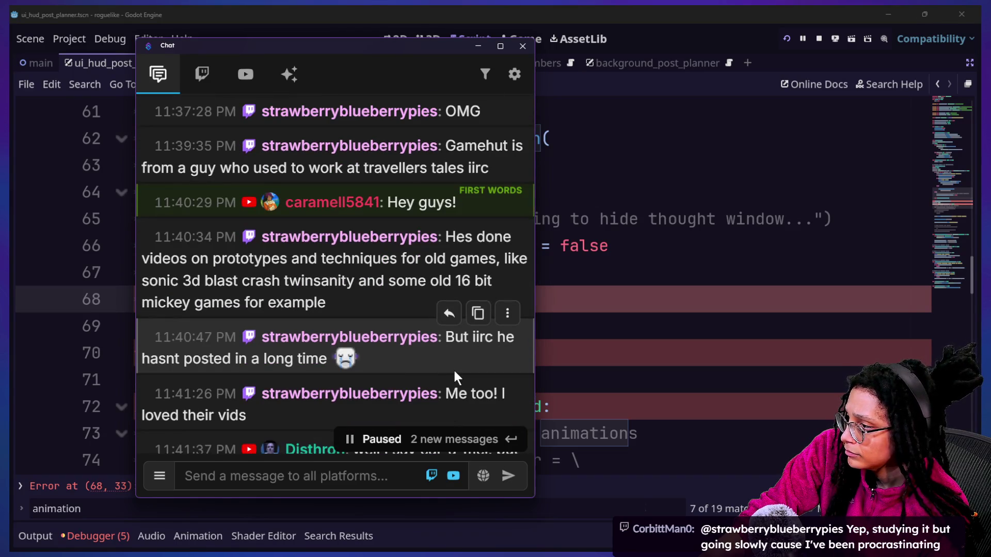
pyautogui.scroll(-6, 453, 368)
pyautogui.scroll(-7, 453, 369)
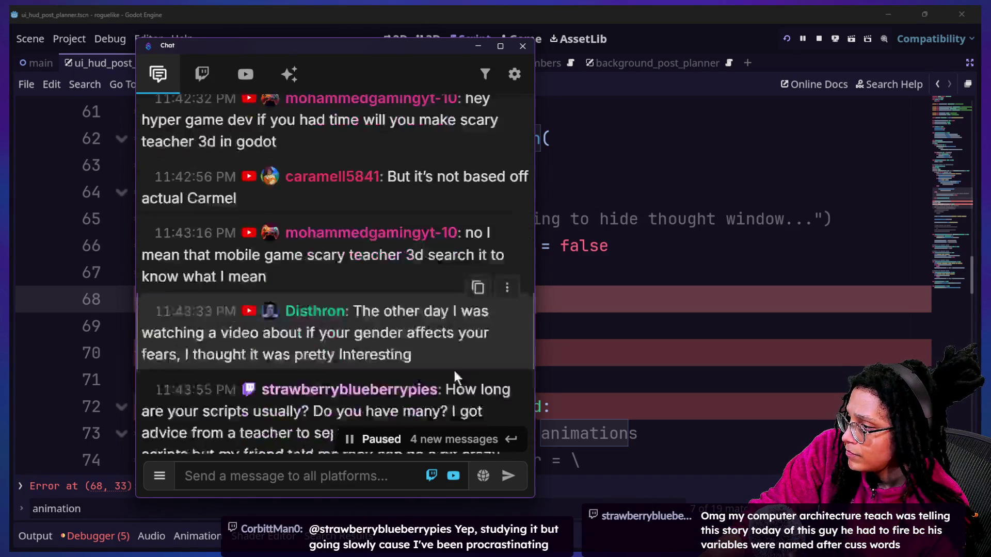
pyautogui.scroll(-2, 454, 371)
pyautogui.scroll(-2, 465, 372)
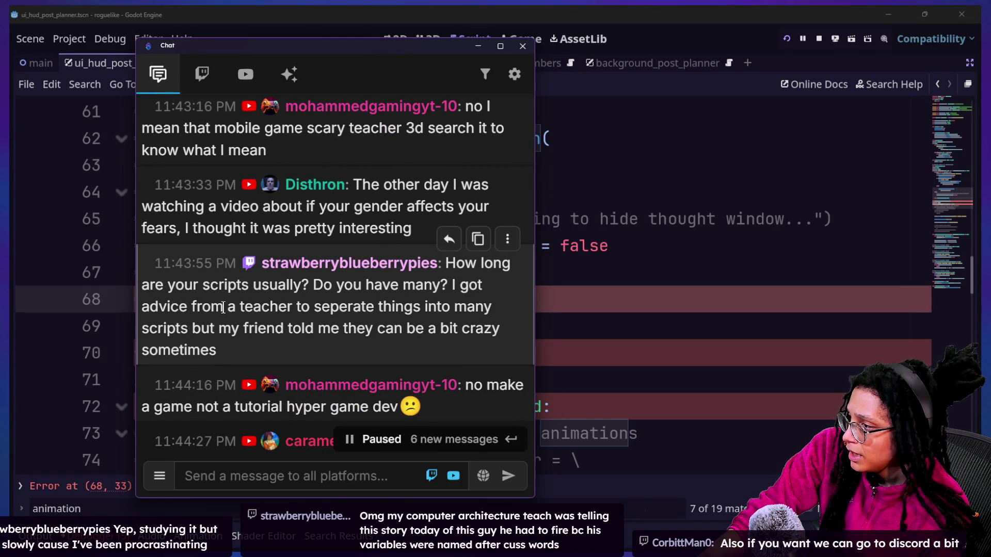
# Step: Select the viewer's question about script length and the advice about splitting into many scripts
pyautogui.moveTo(249, 285); pyautogui.dragTo(342, 324)
pyautogui.click(392, 333)
pyautogui.moveTo(401, 352); pyautogui.dragTo(365, 285)
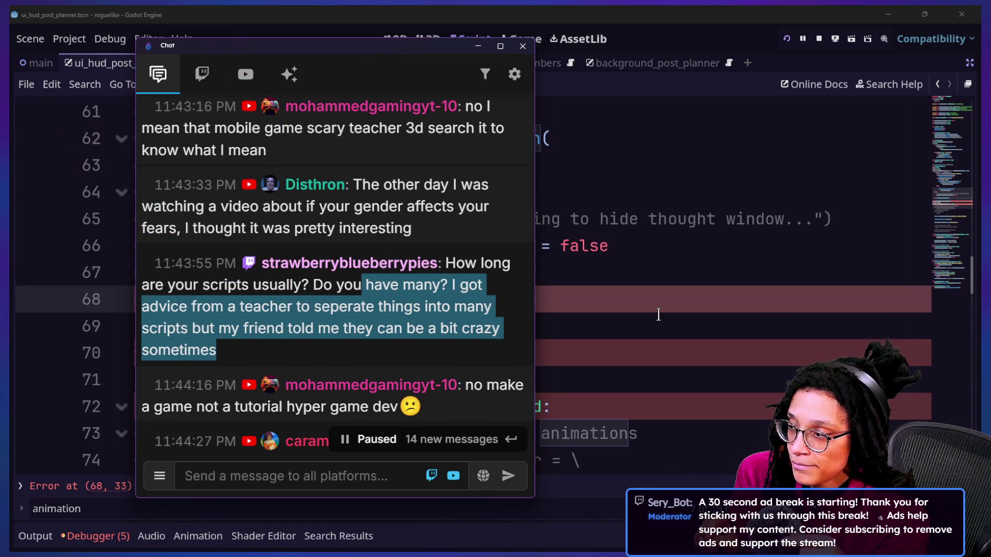
# Step: Return focus to the Godot script editor showing the unfinished _apply_thoughts_to_text header
pyautogui.click(646, 289)
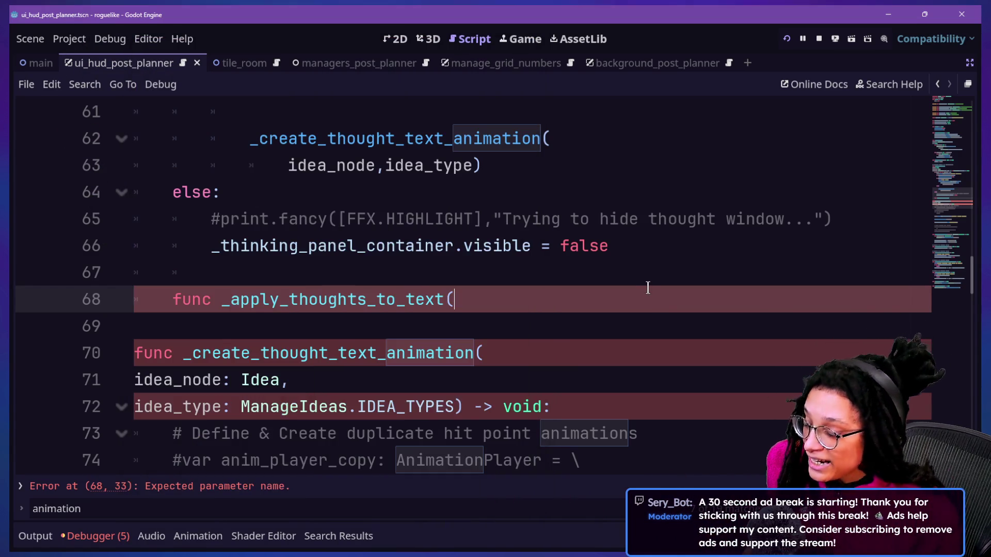
# Step: Remove the stray letters after line 68's parenthesis and open the Select Resource script search
pyautogui.write('O')
pyautogui.press('BackSpace')
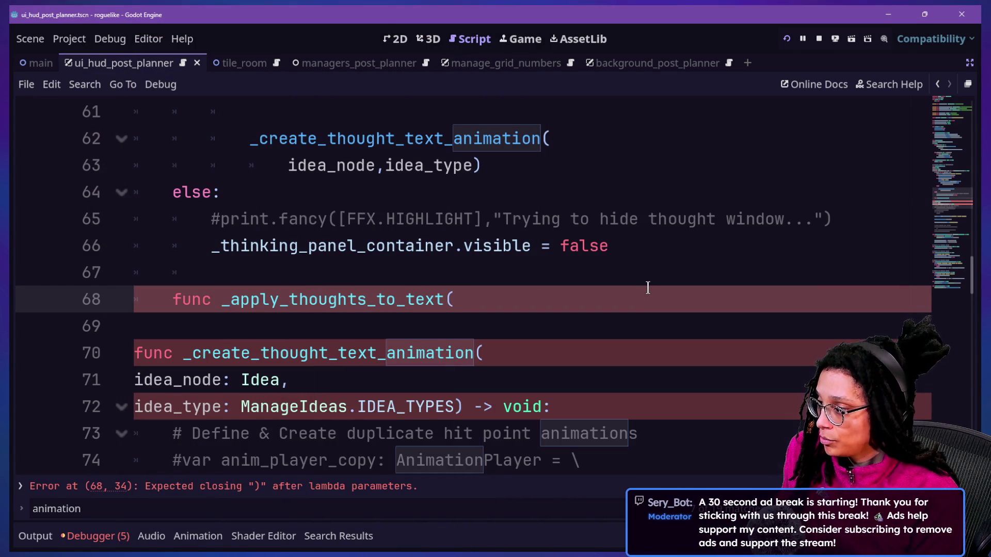
pyautogui.write('O')
pyautogui.press('BackSpace')
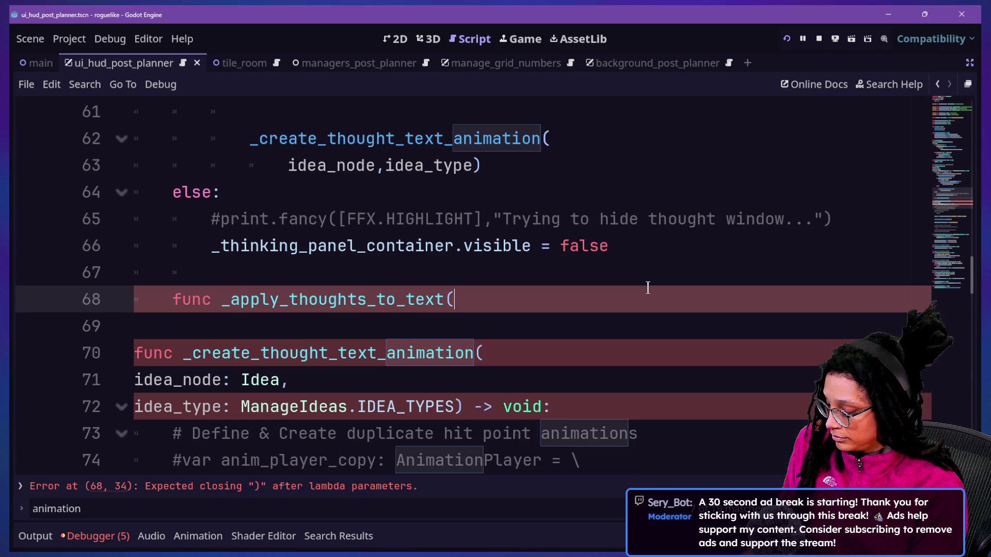
pyautogui.press('BackSpace')
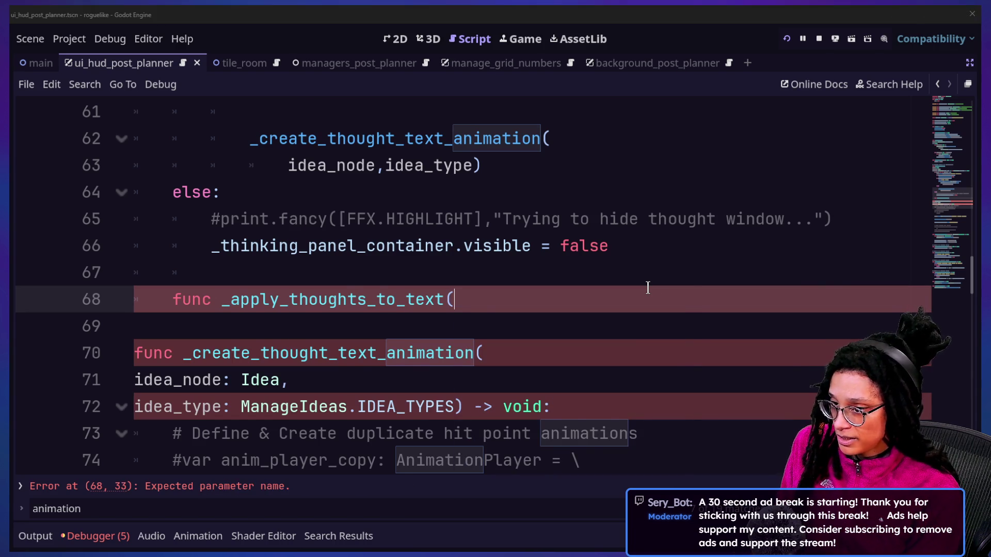
pyautogui.hotkey('shift', 'alt', 'o')
# Step: Open manage_levels.gd by searching 'manage_level' and jump to its postgen callbacks region at the end
pyautogui.write('t')
pyautogui.press('BackSpace')
pyautogui.write('man')
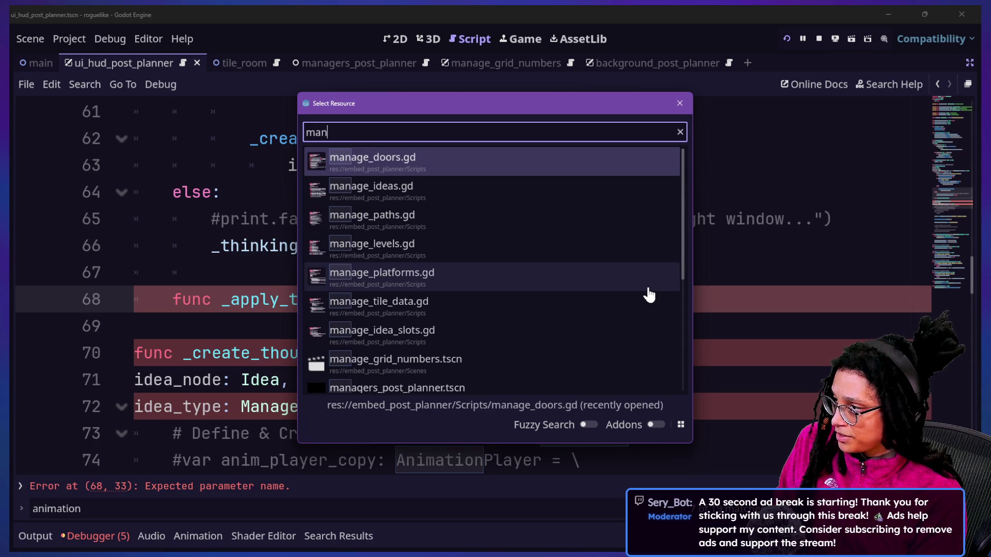
pyautogui.write('age_level')
pyautogui.press('Return')
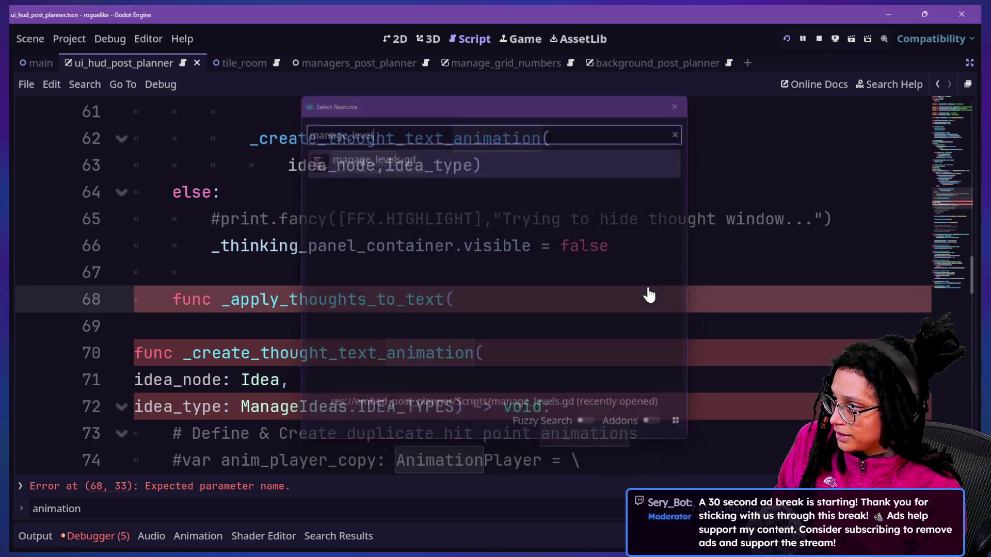
pyautogui.scroll(15, 711, 237)
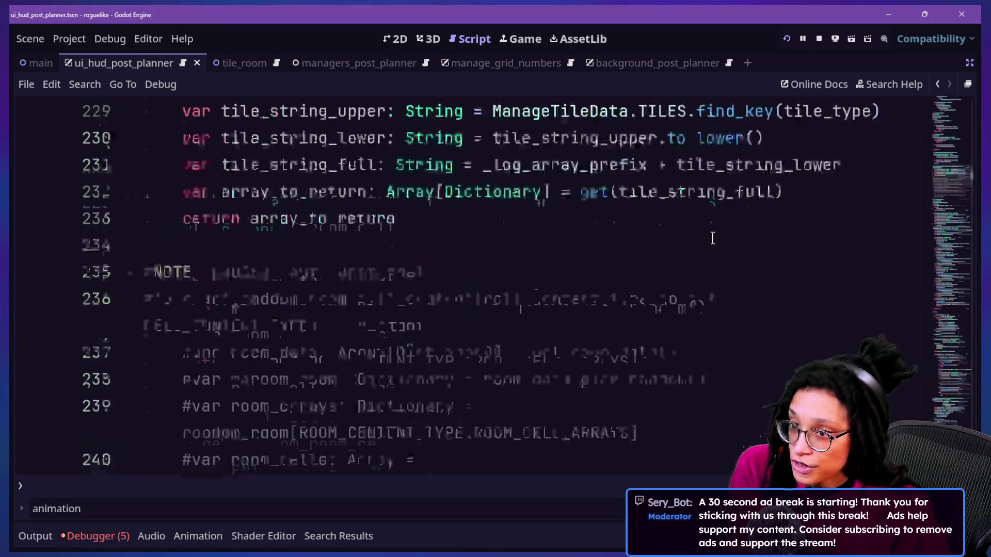
pyautogui.scroll(15, 712, 237)
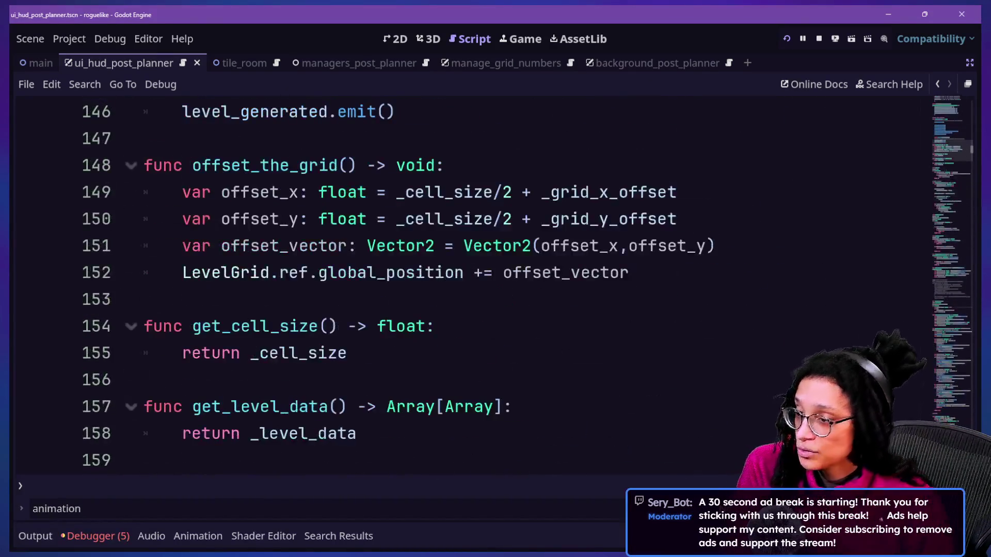
pyautogui.moveTo(944, 149)
pyautogui.mouseDown()
pyautogui.moveTo(946, 470)
pyautogui.moveTo(945, 459)
pyautogui.mouseUp()
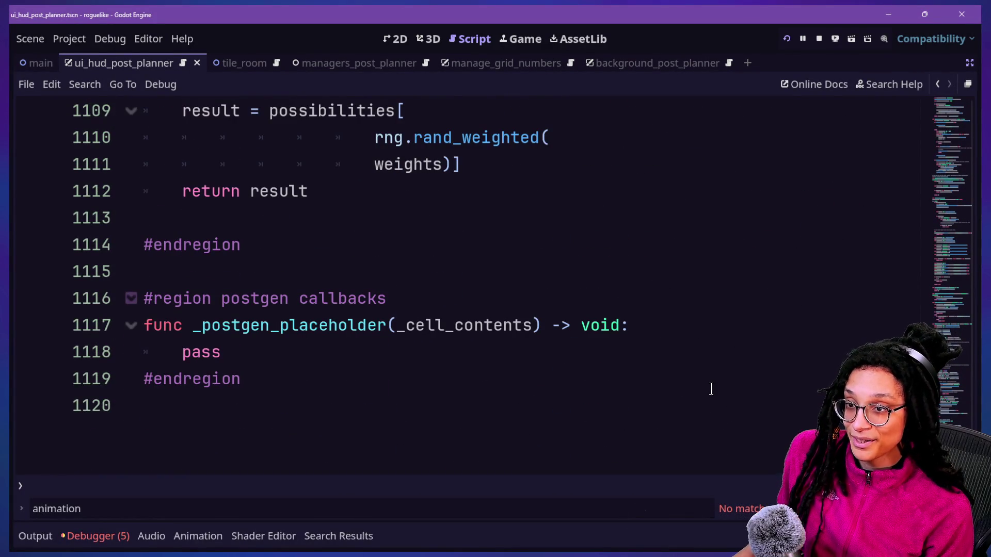
pyautogui.scroll(3, 711, 390)
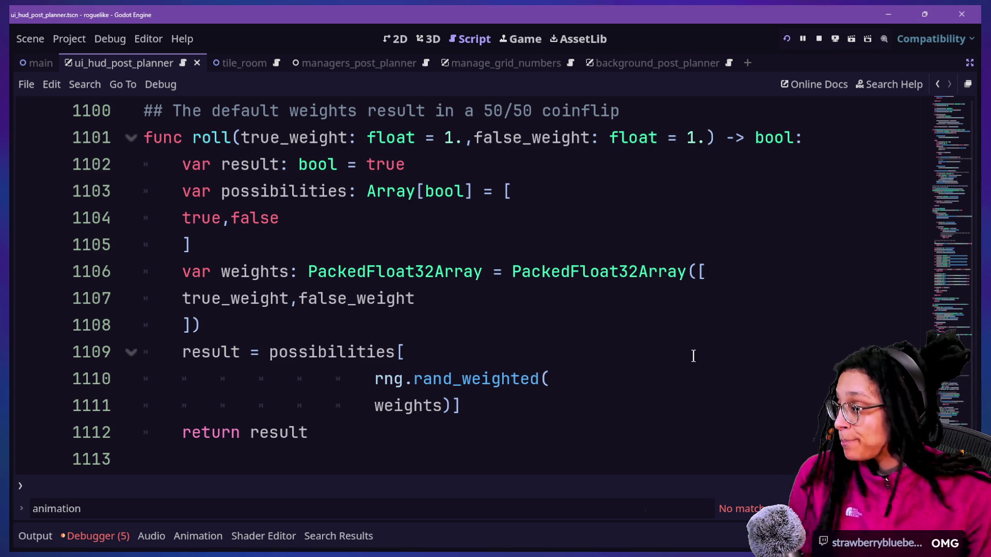
pyautogui.scroll(20, 393, 254)
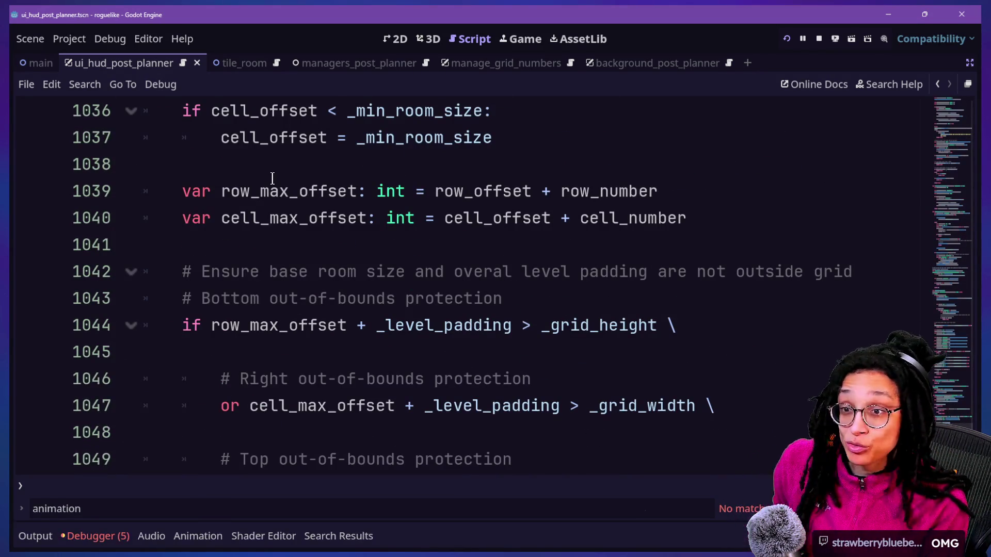
pyautogui.keyDown('ctrl'); pyautogui.scroll(-3, 267, 194); pyautogui.keyUp('ctrl')
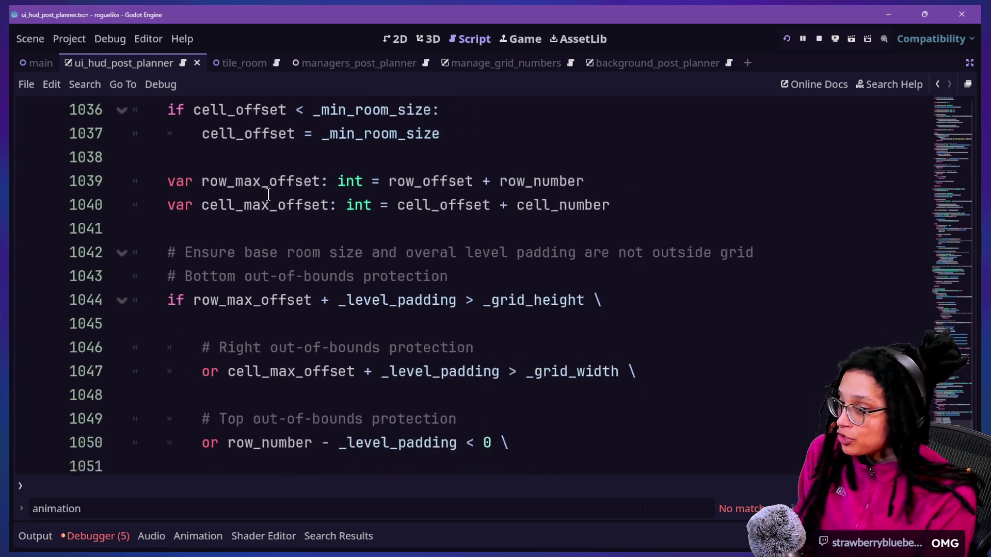
pyautogui.scroll(10, 446, 271)
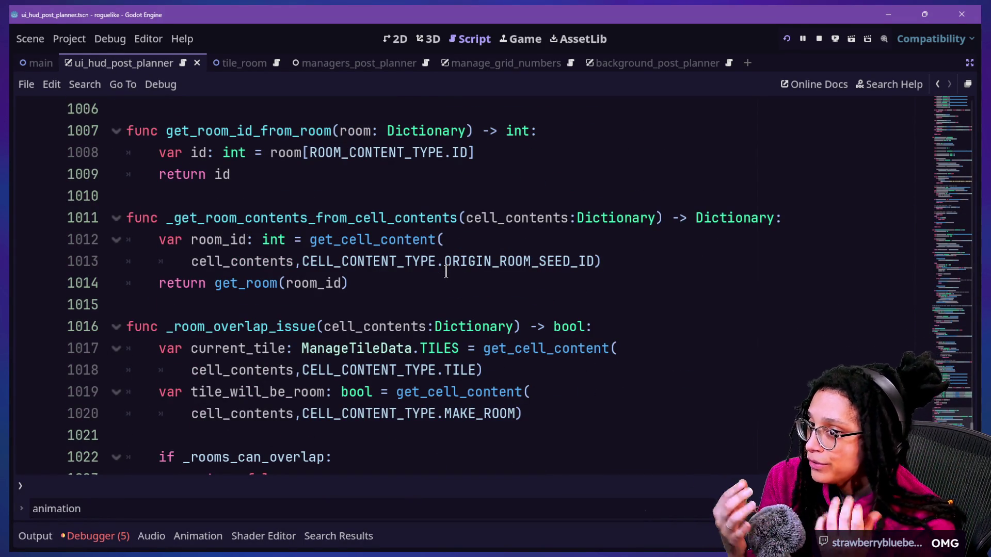
pyautogui.click(363, 263)
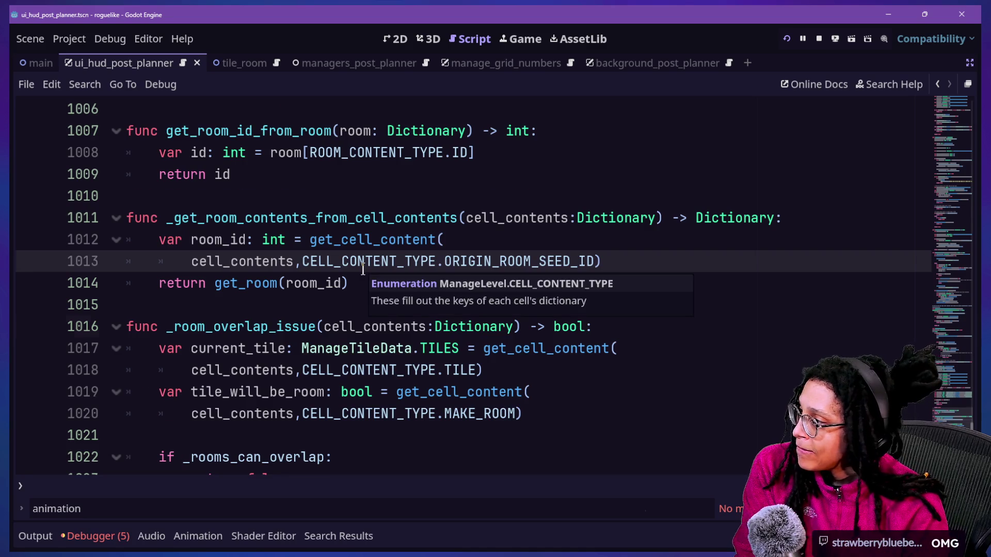
pyautogui.scroll(4, 363, 269)
pyautogui.scroll(1, 363, 269)
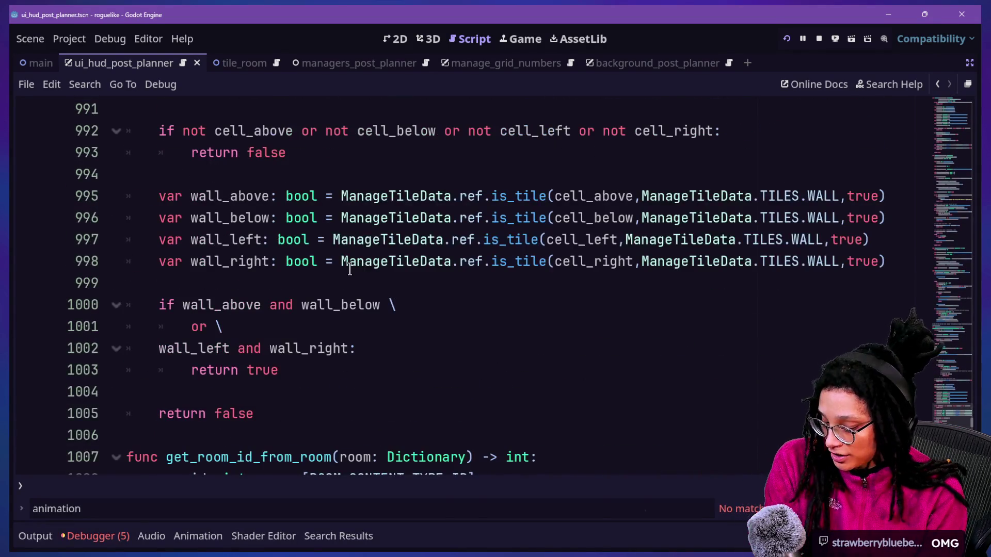
pyautogui.keyDown('ctrl'); pyautogui.scroll(-2, 349, 269); pyautogui.keyUp('ctrl')
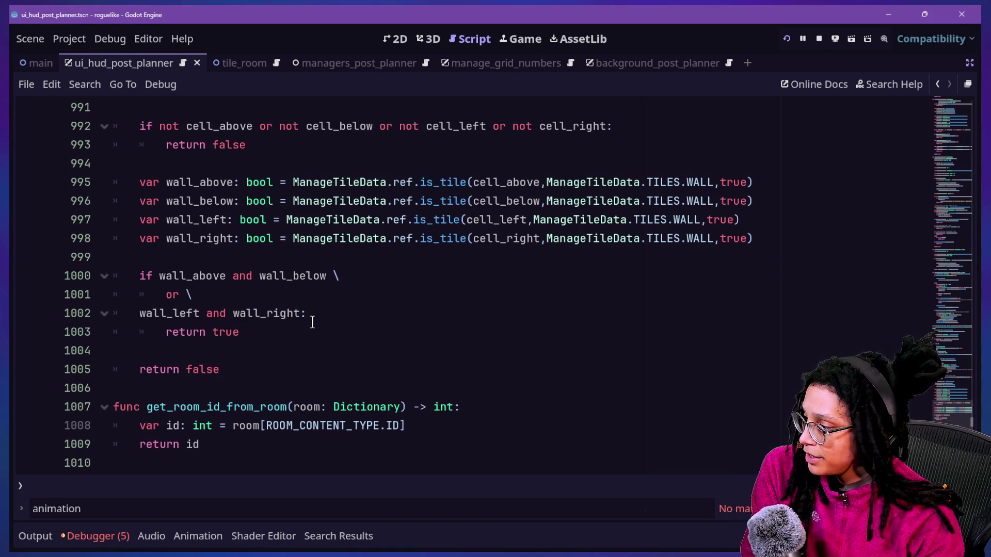
pyautogui.scroll(-4, 312, 322)
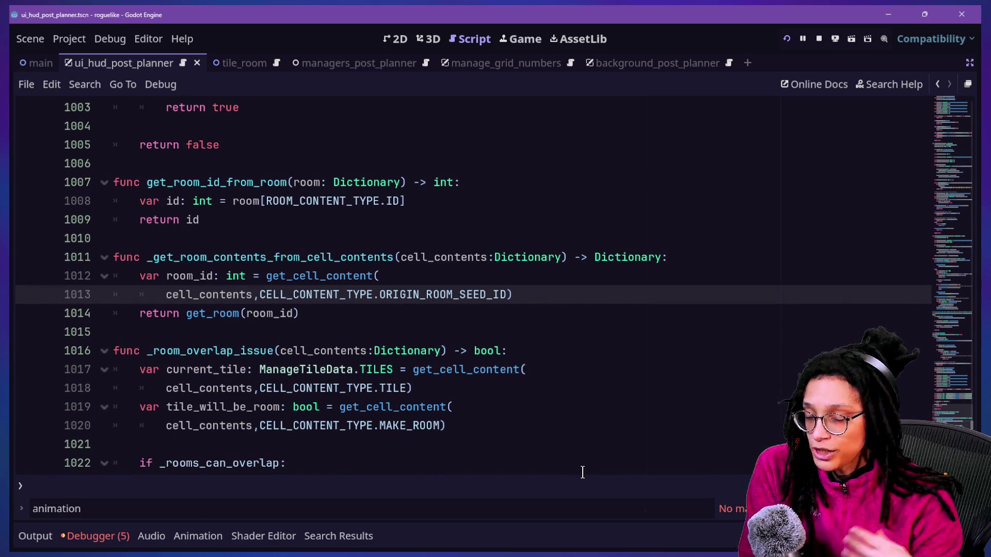
pyautogui.press('F3')
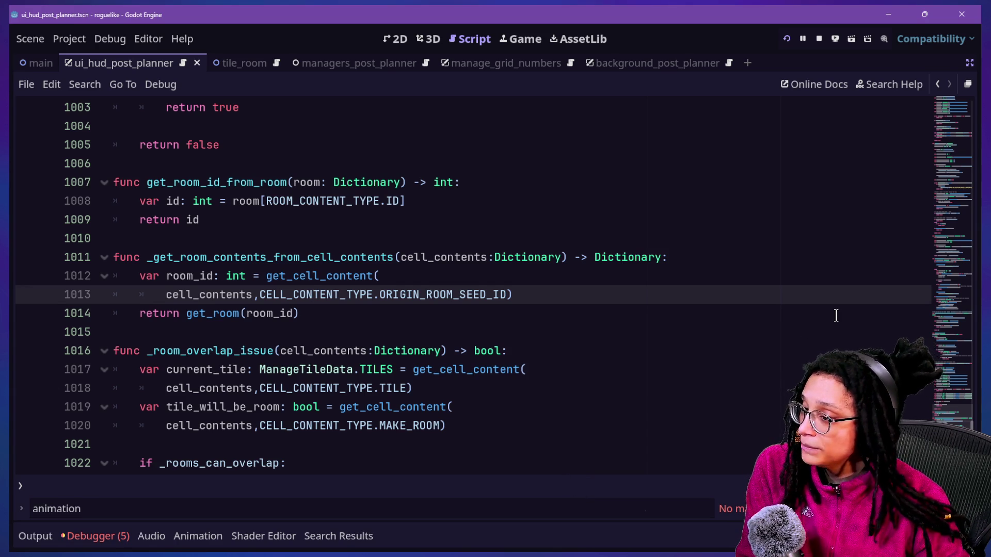
pyautogui.scroll(-3, 836, 315)
pyautogui.moveTo(539, 401)
pyautogui.mouseDown()
pyautogui.moveTo(478, 146)
pyautogui.moveTo(487, 141)
pyautogui.moveTo(593, 407)
pyautogui.moveTo(571, 182)
pyautogui.moveTo(641, 308)
pyautogui.mouseUp()
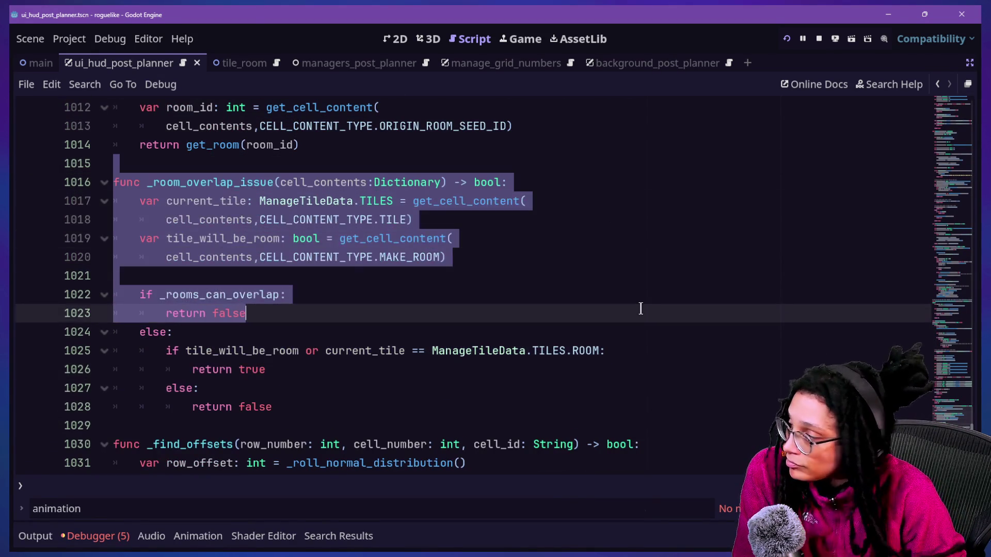
pyautogui.scroll(7, 641, 309)
pyautogui.scroll(6, 640, 309)
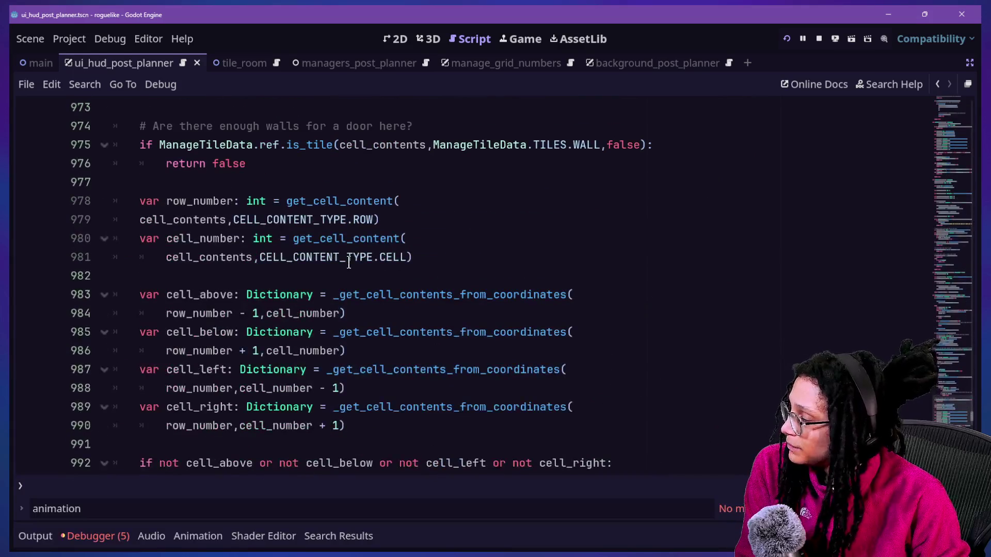
pyautogui.moveTo(116, 181); pyautogui.dragTo(363, 263)
pyautogui.click(362, 263)
pyautogui.scroll(-20, 365, 263)
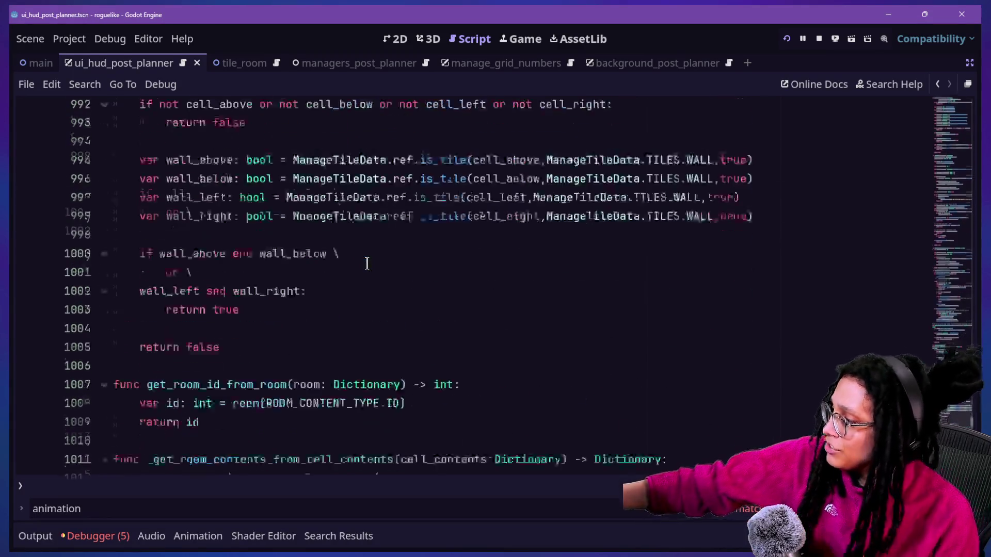
pyautogui.scroll(-5, 366, 263)
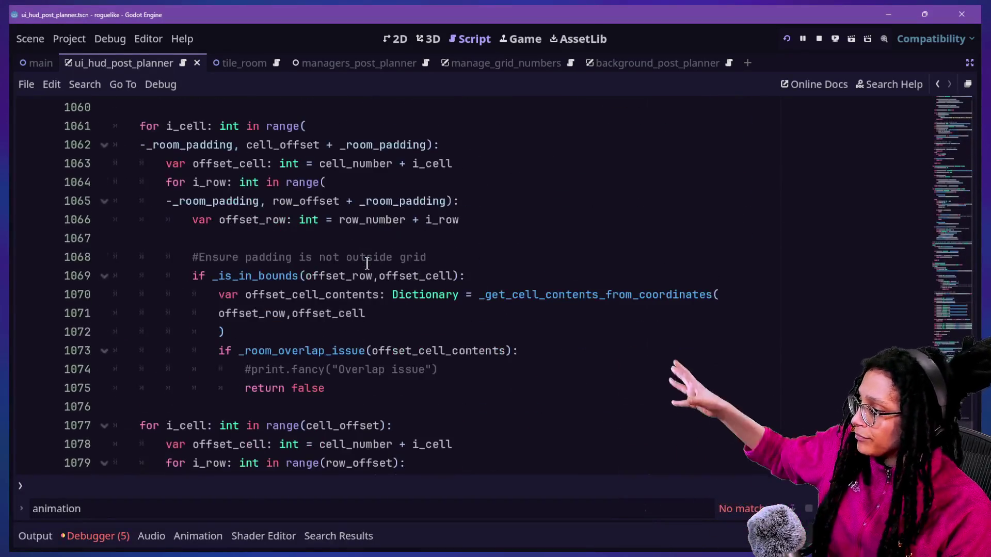
pyautogui.scroll(-4, 366, 263)
pyautogui.scroll(-7, 307, 257)
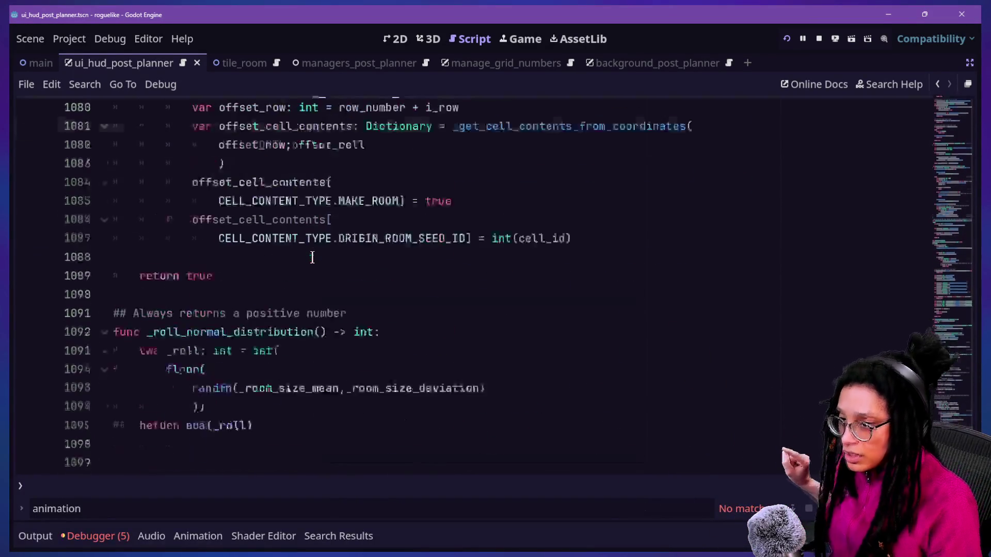
pyautogui.scroll(5, 312, 257)
pyautogui.scroll(-10, 312, 257)
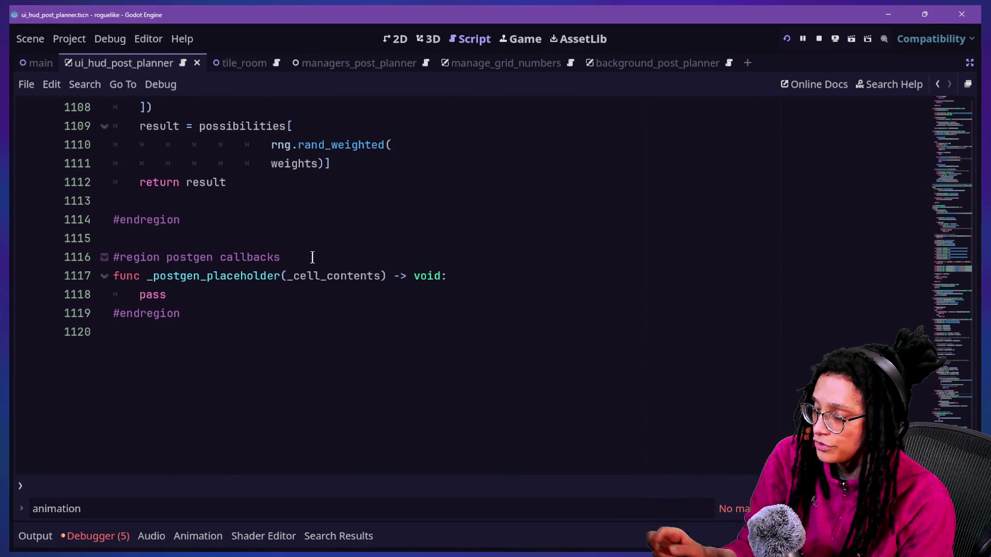
pyautogui.scroll(5, 313, 257)
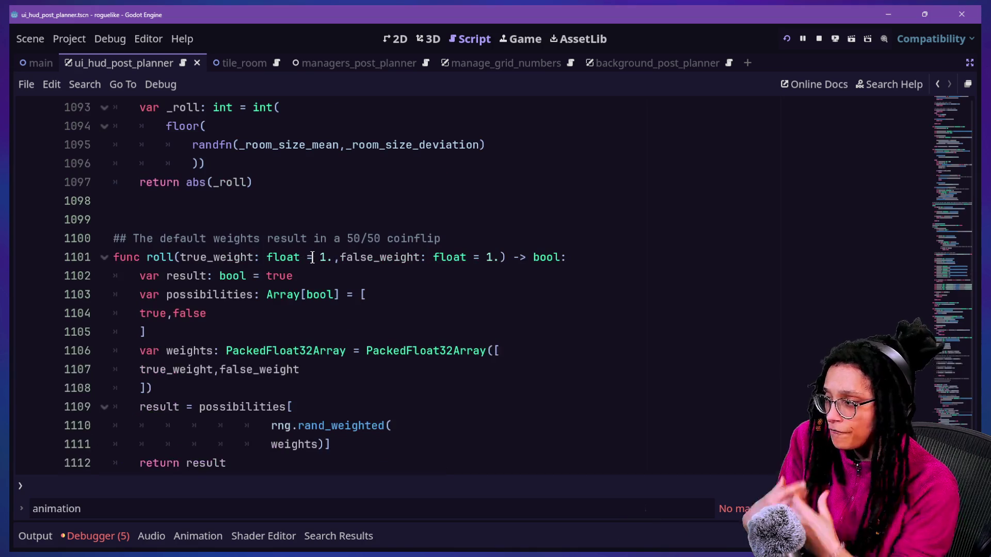
pyautogui.scroll(20, 312, 257)
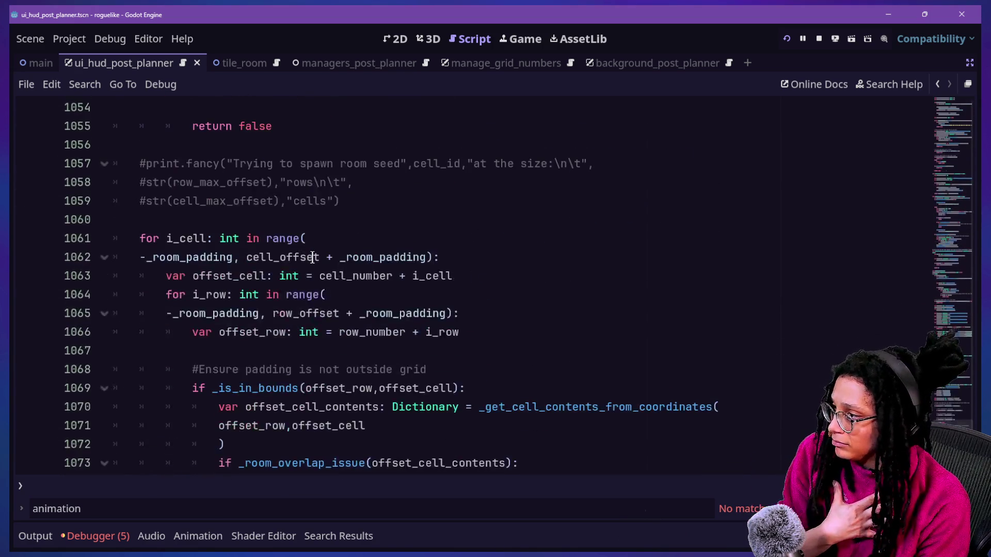
pyautogui.scroll(20, 312, 257)
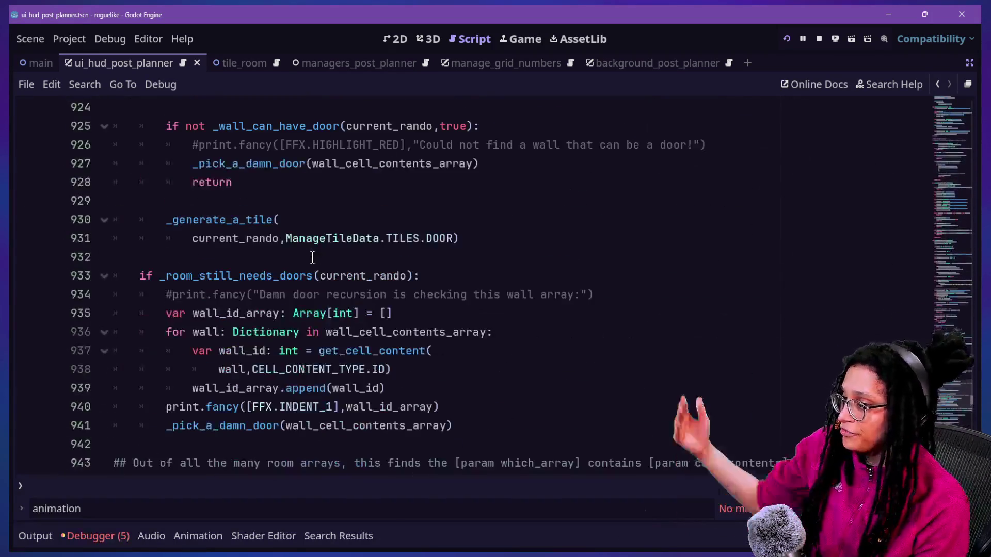
pyautogui.scroll(5, 312, 257)
pyautogui.scroll(20, 312, 257)
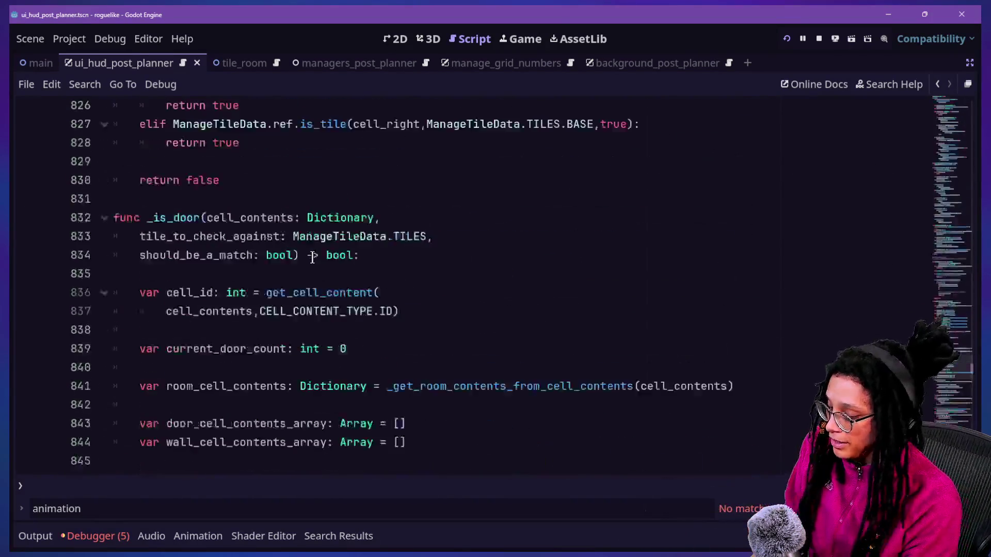
pyautogui.write('0(row_offset):')
pyautogui.click(573, 235)
pyautogui.hotkey('ctrl', 'z')
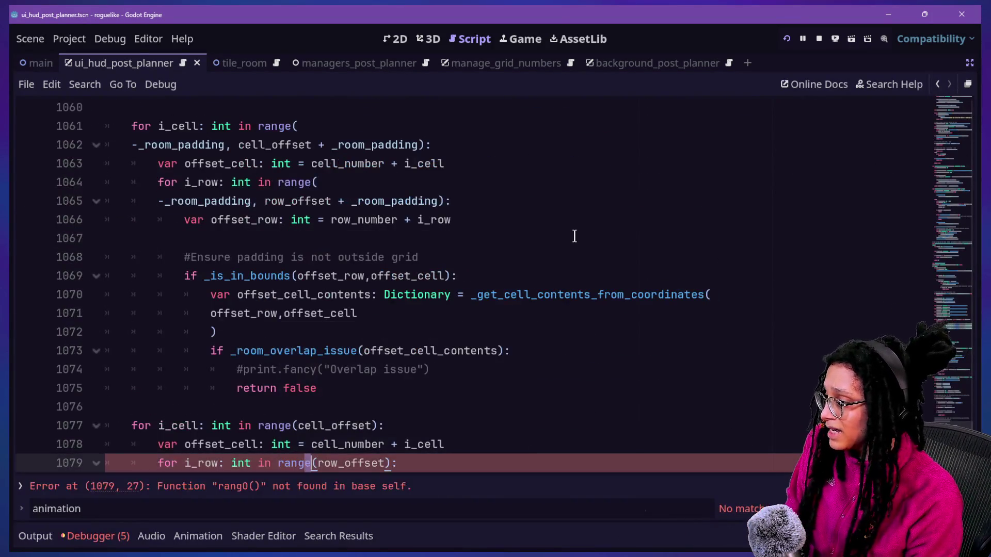
pyautogui.press('BackSpace')
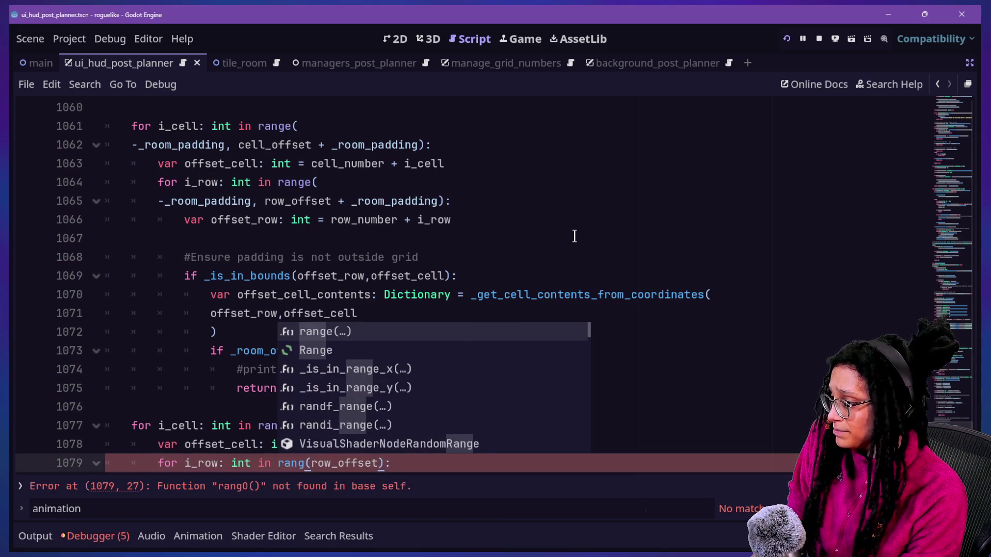
pyautogui.write('0')
pyautogui.press('BackSpace')
pyautogui.write('e')
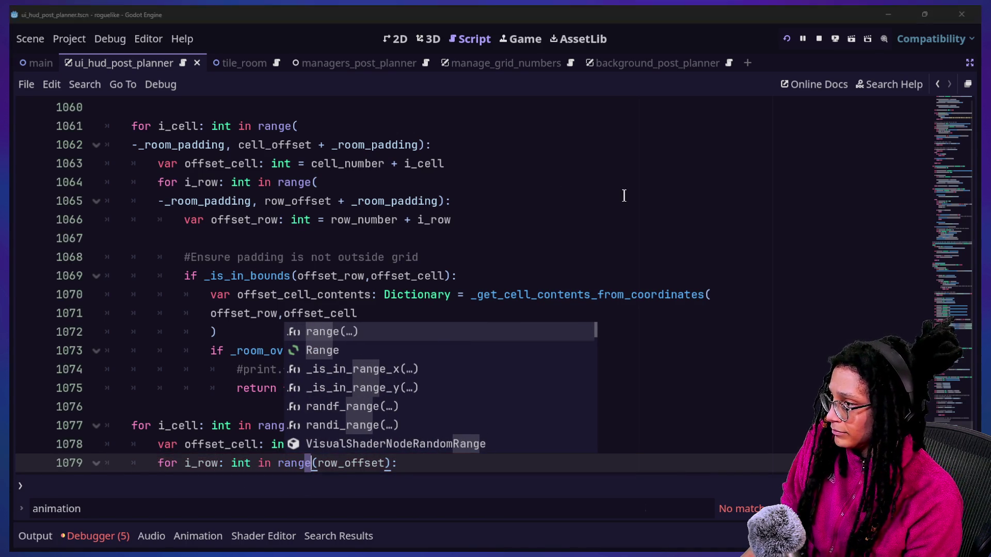
pyautogui.press('super+Tab')
pyautogui.click(390, 176)
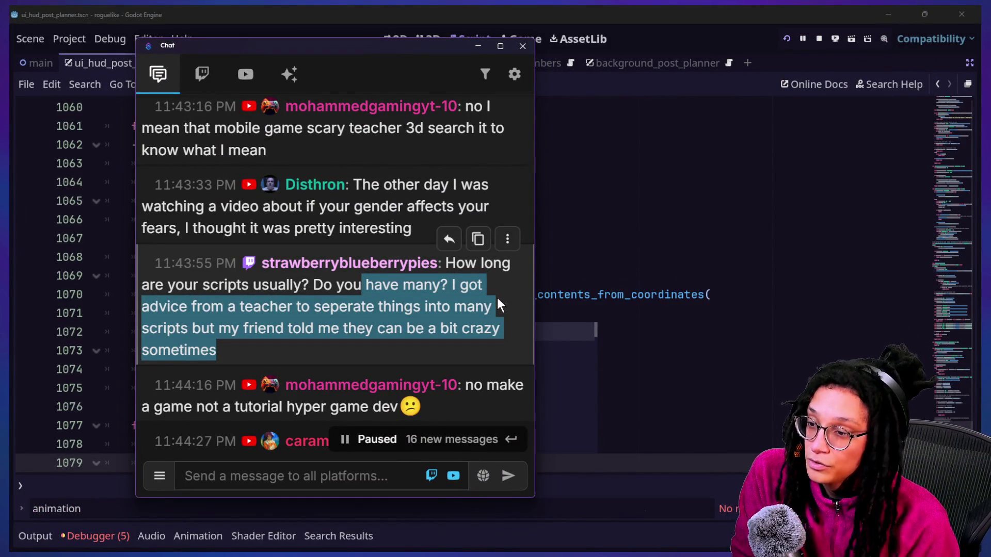
pyautogui.scroll(-2, 497, 298)
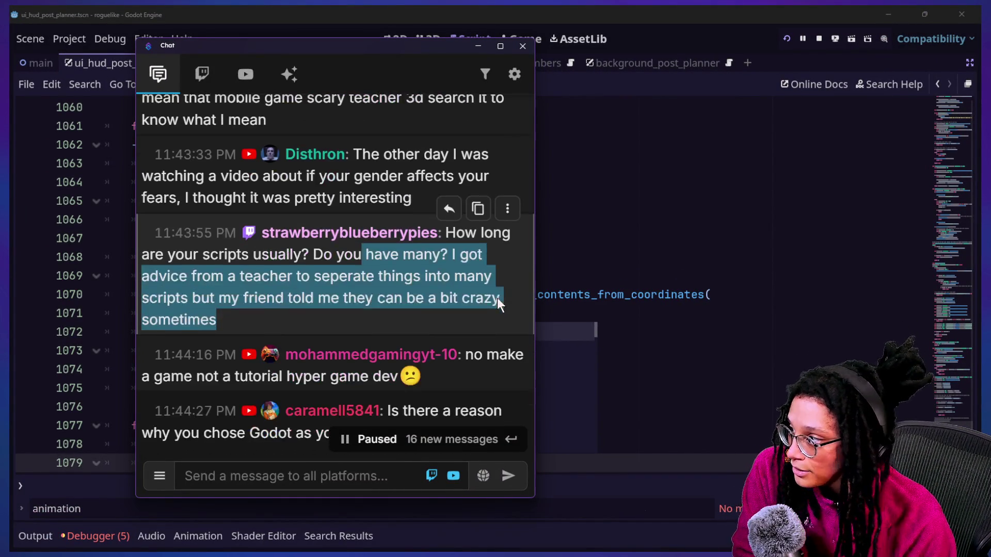
pyautogui.scroll(-2, 424, 351)
pyautogui.scroll(8, 424, 351)
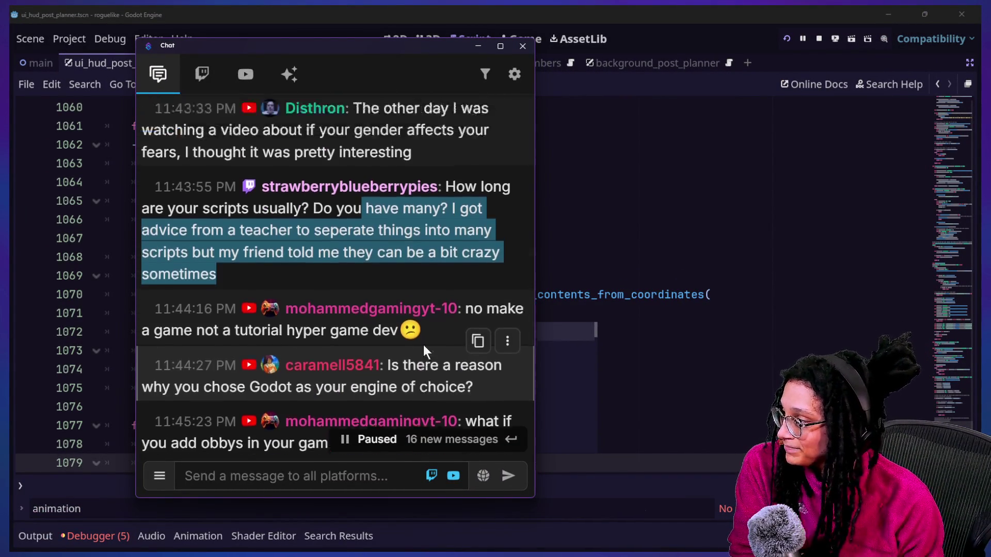
pyautogui.scroll(-2, 424, 351)
pyautogui.scroll(-5, 424, 345)
pyautogui.scroll(-2, 424, 346)
pyautogui.scroll(-1, 423, 345)
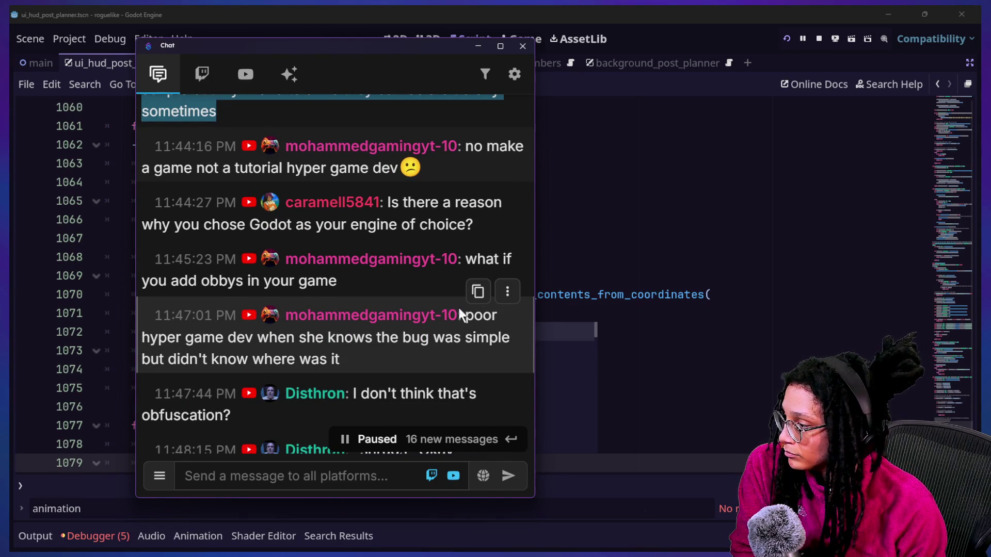
pyautogui.scroll(-2, 458, 307)
pyautogui.scroll(-2, 459, 308)
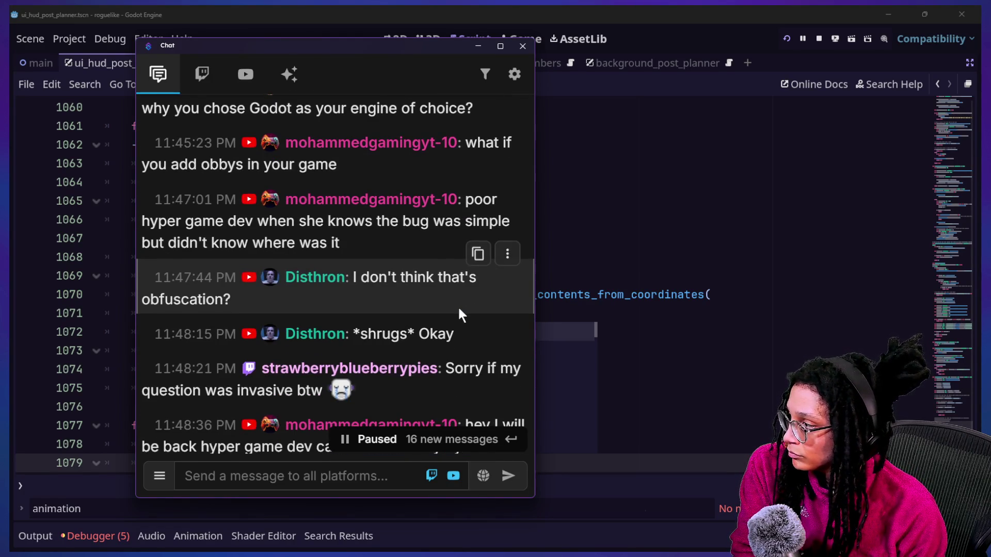
pyautogui.scroll(-3, 458, 308)
pyautogui.scroll(-1, 458, 308)
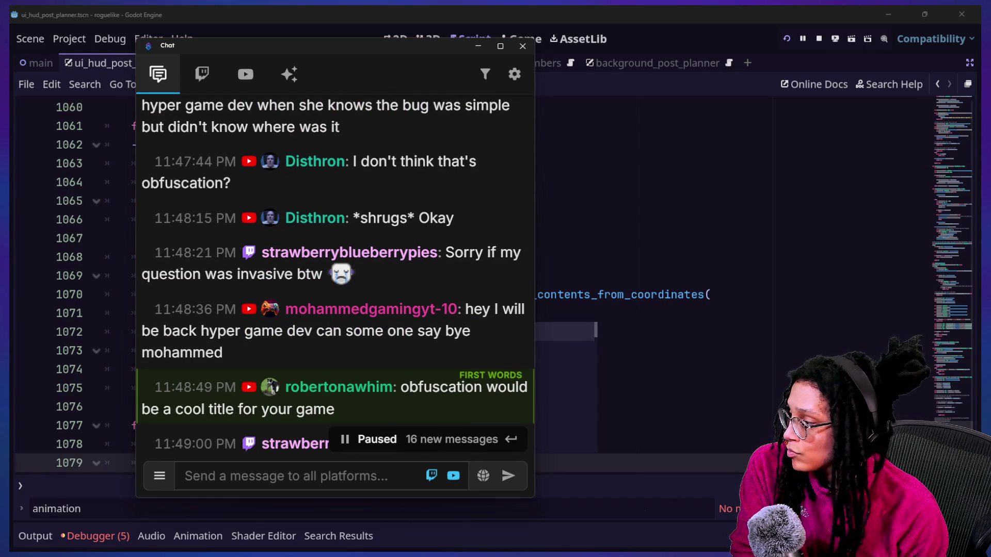
pyautogui.scroll(-4, 339, 351)
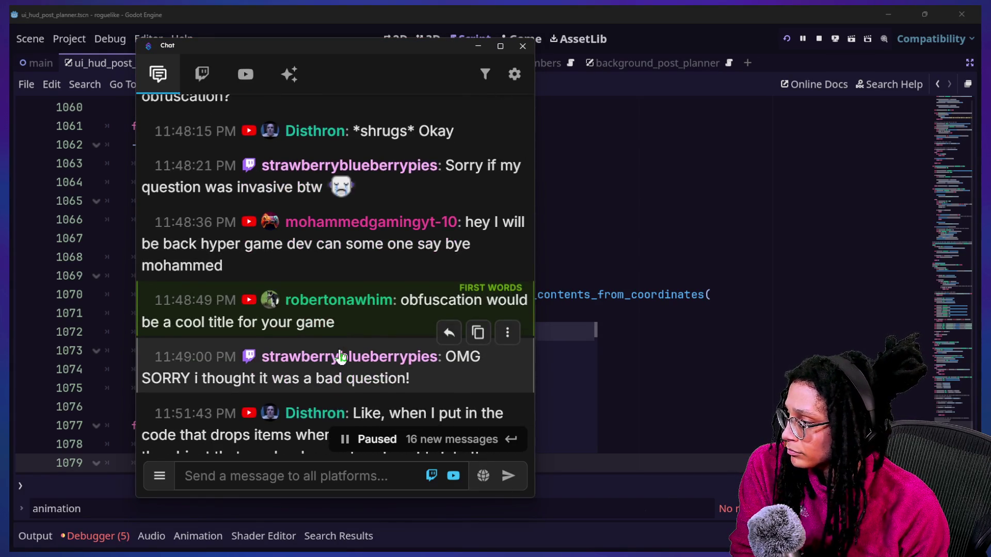
pyautogui.scroll(-3, 413, 394)
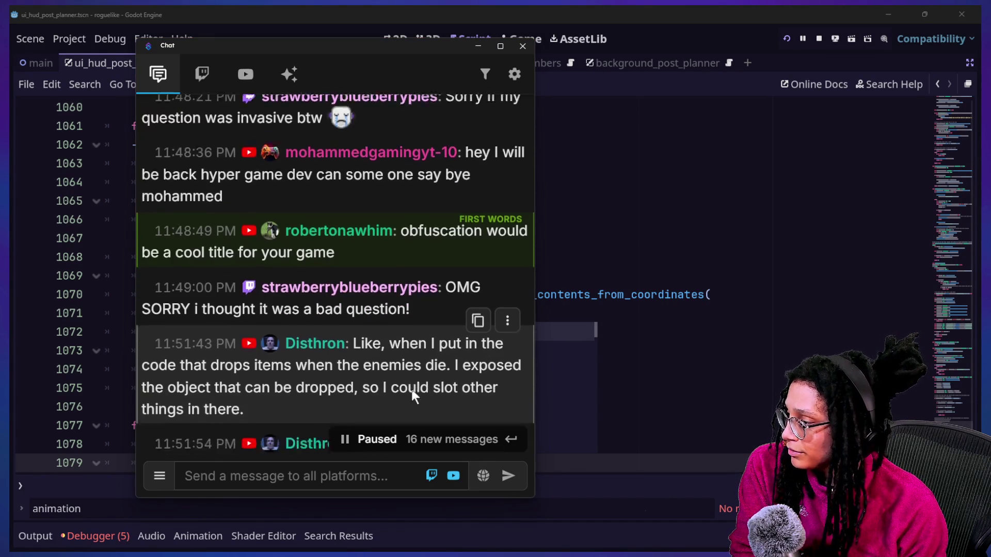
pyautogui.scroll(-2, 412, 395)
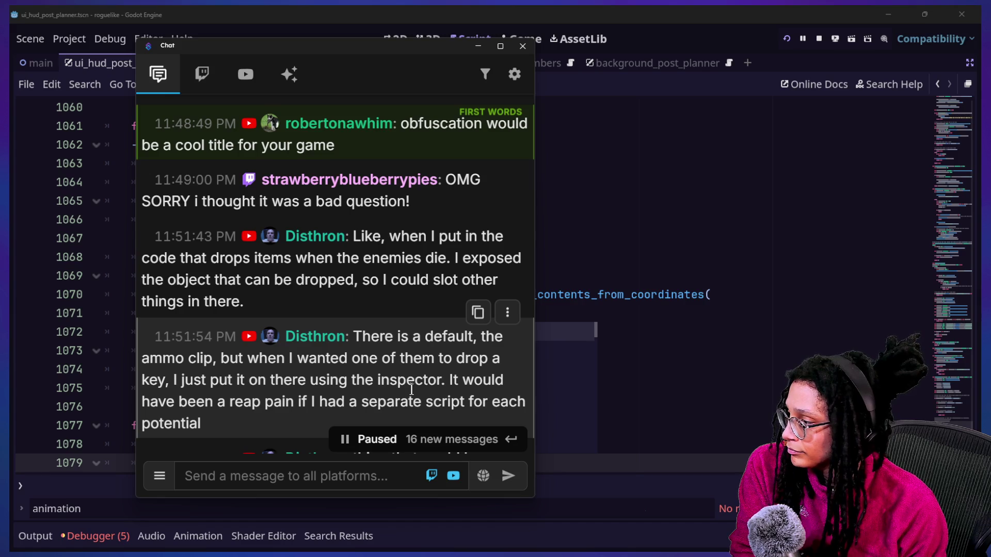
pyautogui.scroll(-11, 411, 390)
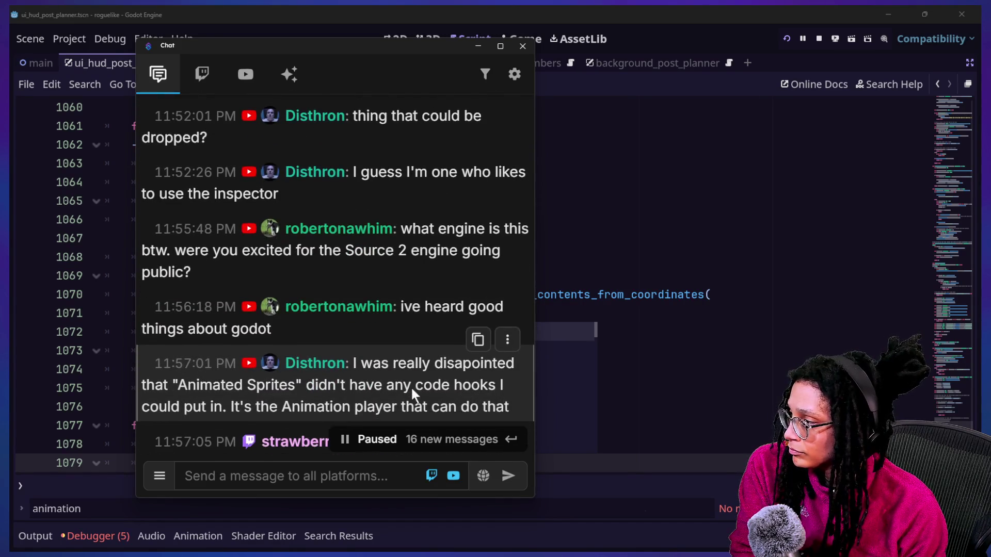
pyautogui.scroll(-1, 411, 395)
pyautogui.moveTo(418, 238); pyautogui.dragTo(416, 261)
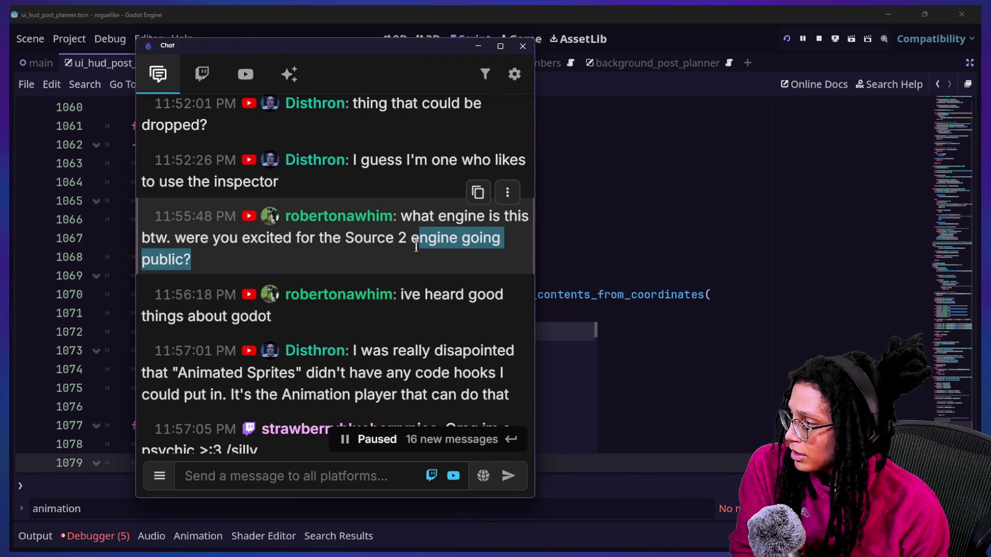
pyautogui.click(417, 248)
pyautogui.moveTo(295, 238); pyautogui.dragTo(350, 238)
pyautogui.click(405, 248)
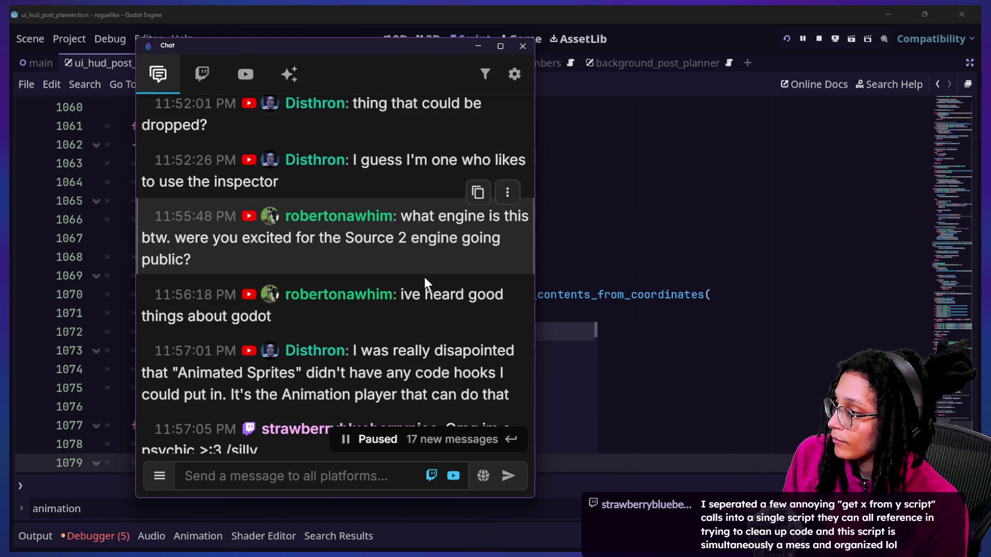
pyautogui.scroll(-3, 426, 289)
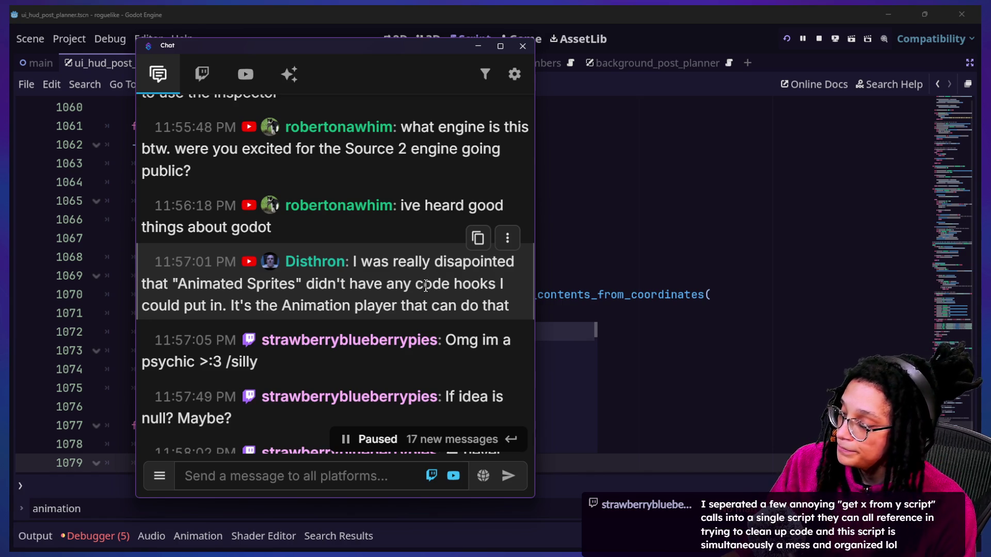
pyautogui.scroll(-1, 430, 287)
pyautogui.scroll(-1, 495, 379)
pyautogui.scroll(-2, 495, 376)
pyautogui.scroll(-1, 494, 376)
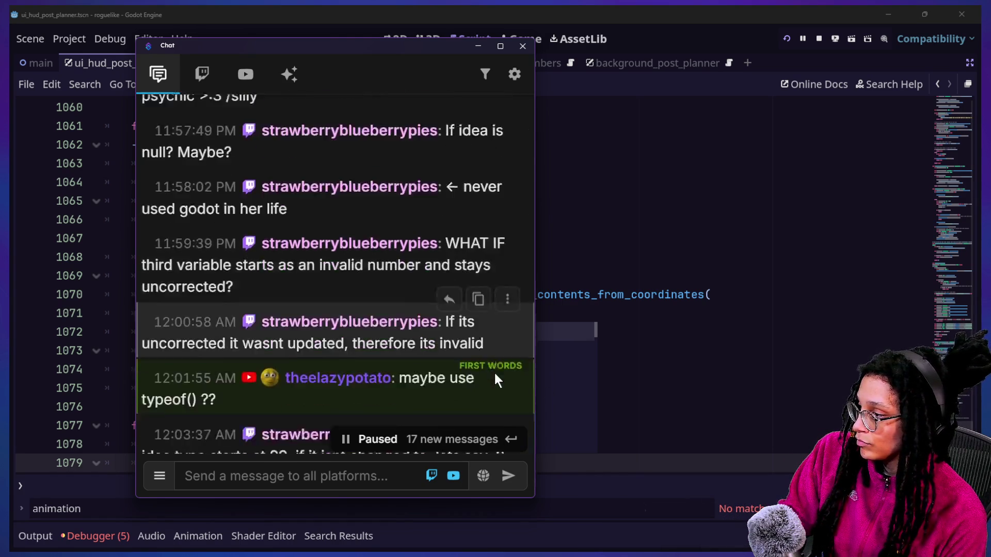
pyautogui.scroll(-3, 494, 373)
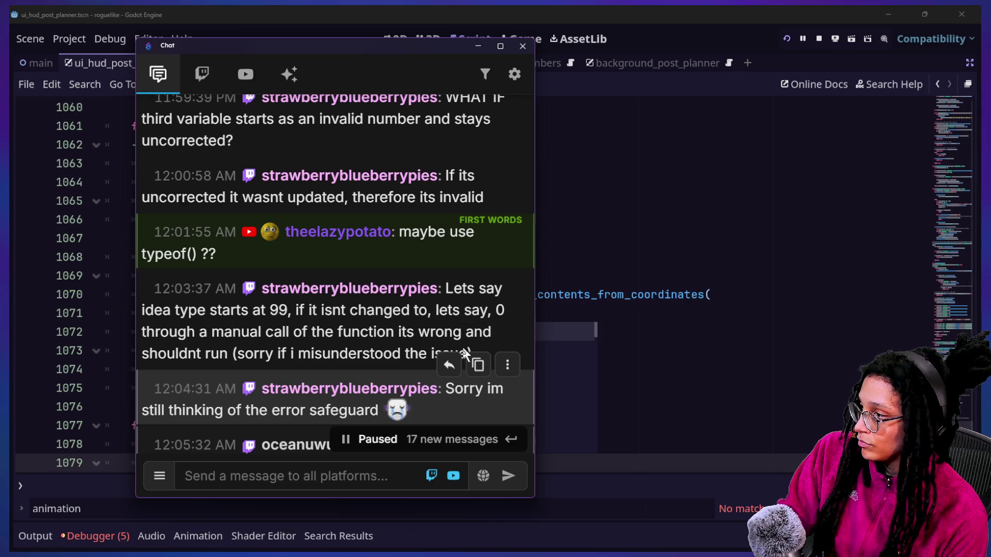
pyautogui.scroll(-4, 460, 347)
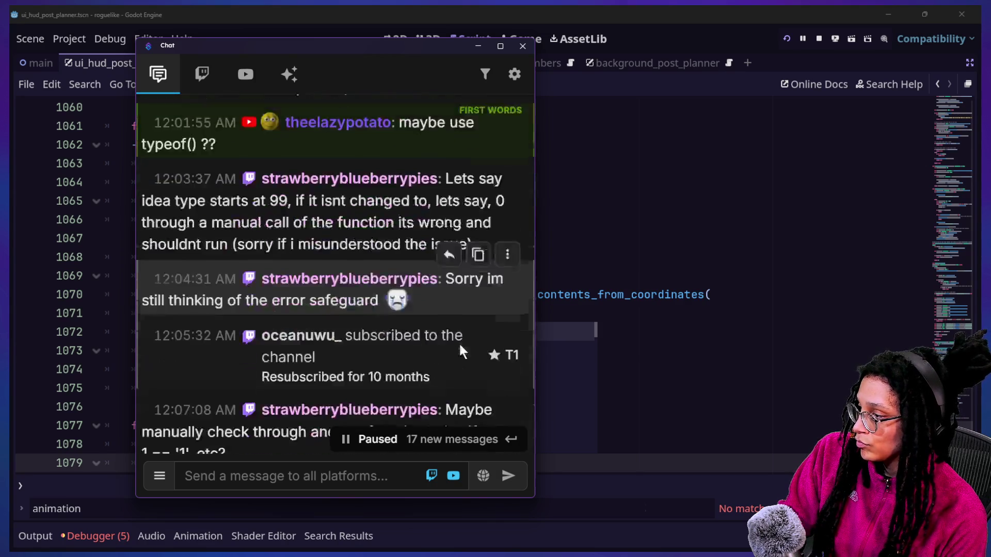
pyautogui.scroll(-2, 460, 351)
pyautogui.scroll(-3, 460, 351)
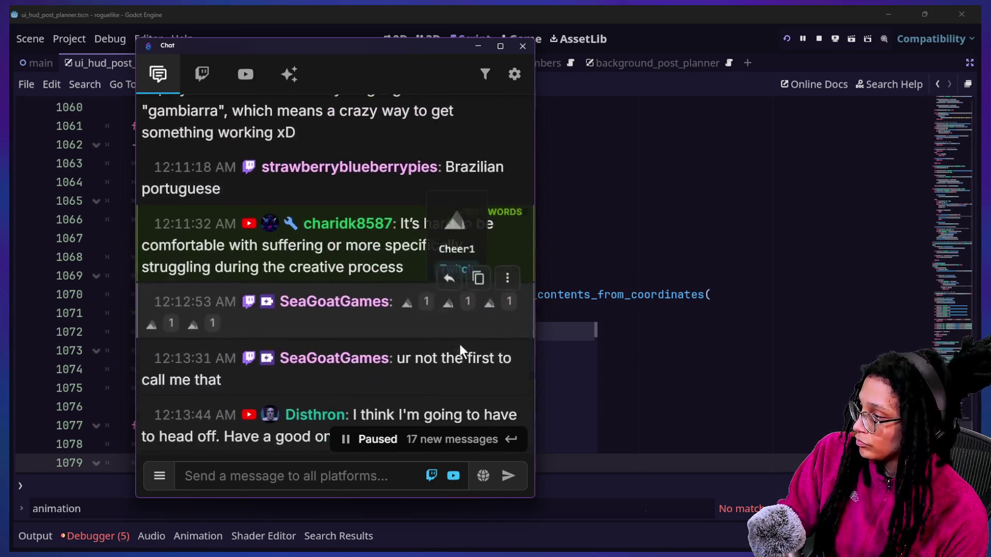
pyautogui.scroll(-4, 460, 351)
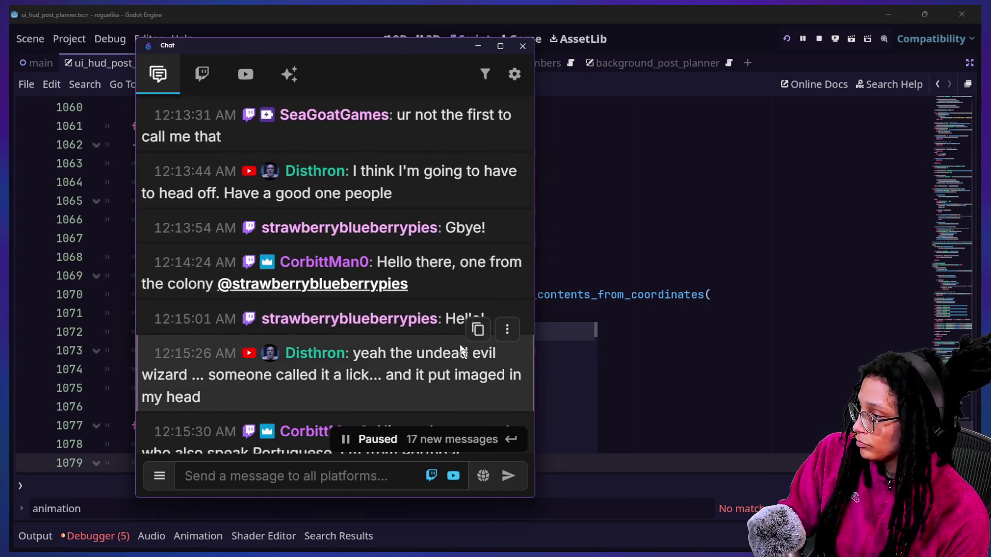
pyautogui.scroll(-2, 459, 345)
pyautogui.scroll(-4, 459, 342)
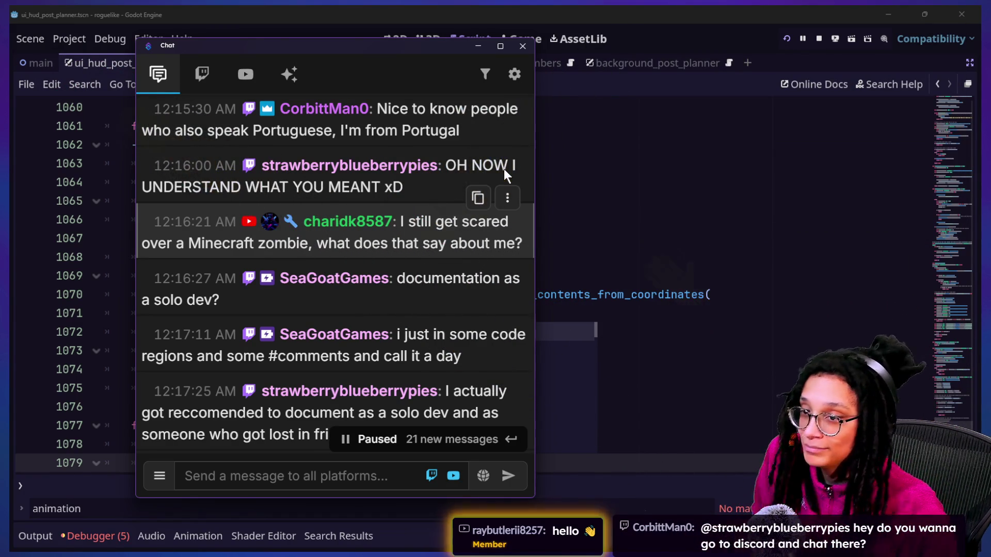
pyautogui.scroll(1, 447, 238)
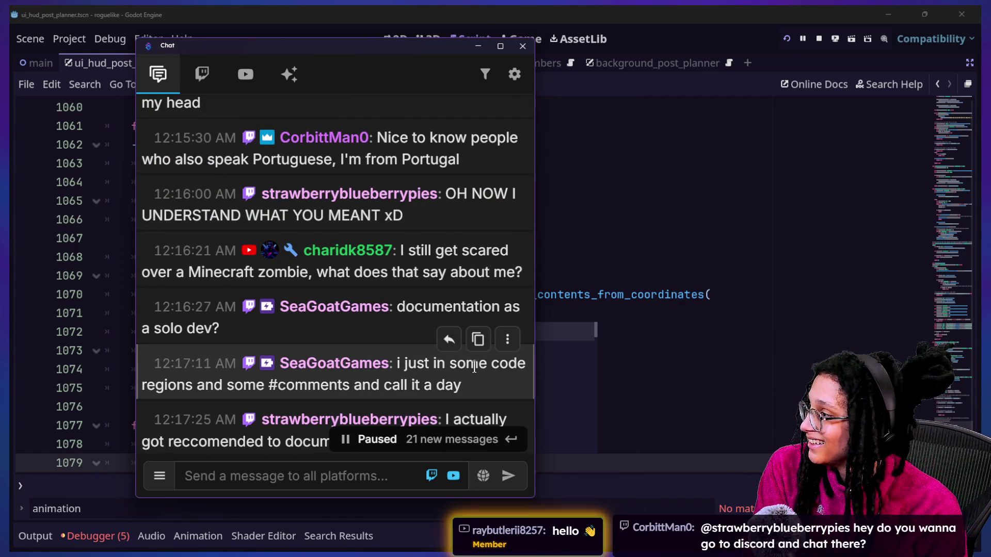
pyautogui.scroll(3, 447, 237)
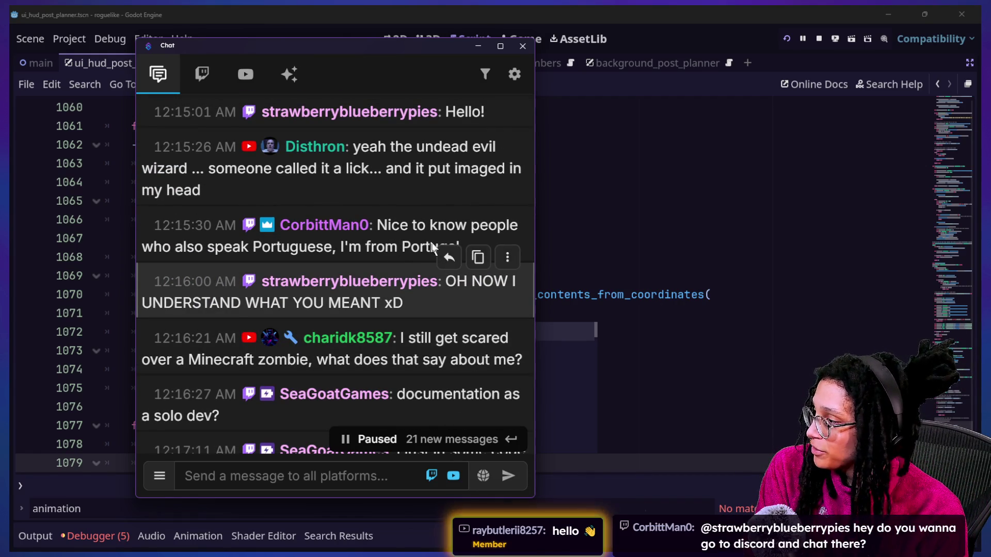
pyautogui.scroll(3, 480, 412)
pyautogui.scroll(3, 481, 402)
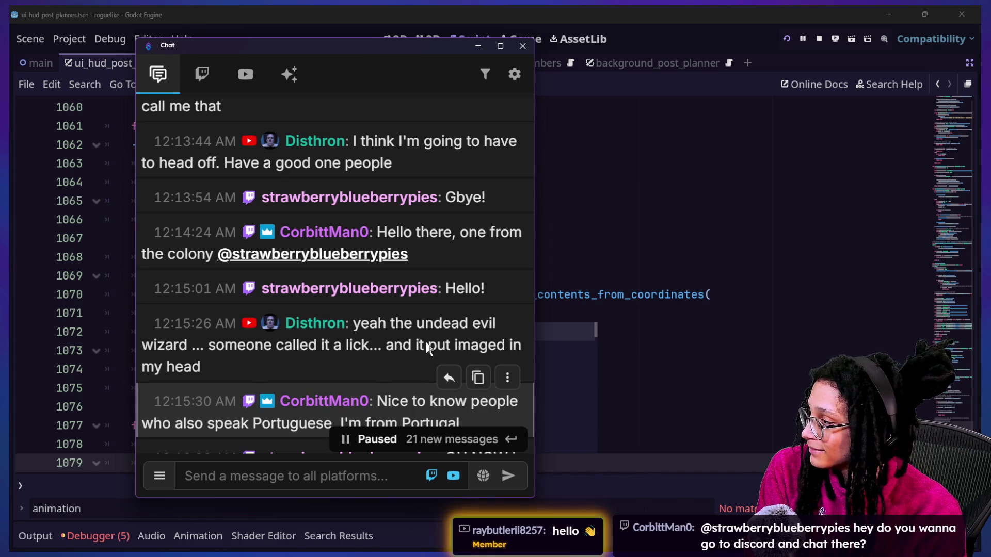
pyautogui.scroll(1, 428, 349)
pyautogui.scroll(3, 427, 348)
pyautogui.scroll(2, 427, 348)
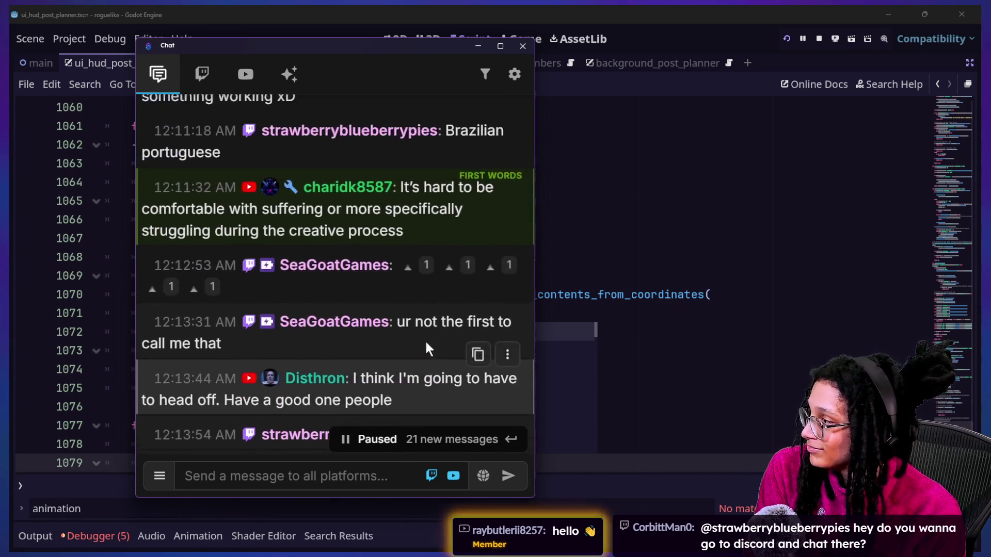
pyautogui.scroll(-10, 426, 341)
pyautogui.scroll(1, 426, 342)
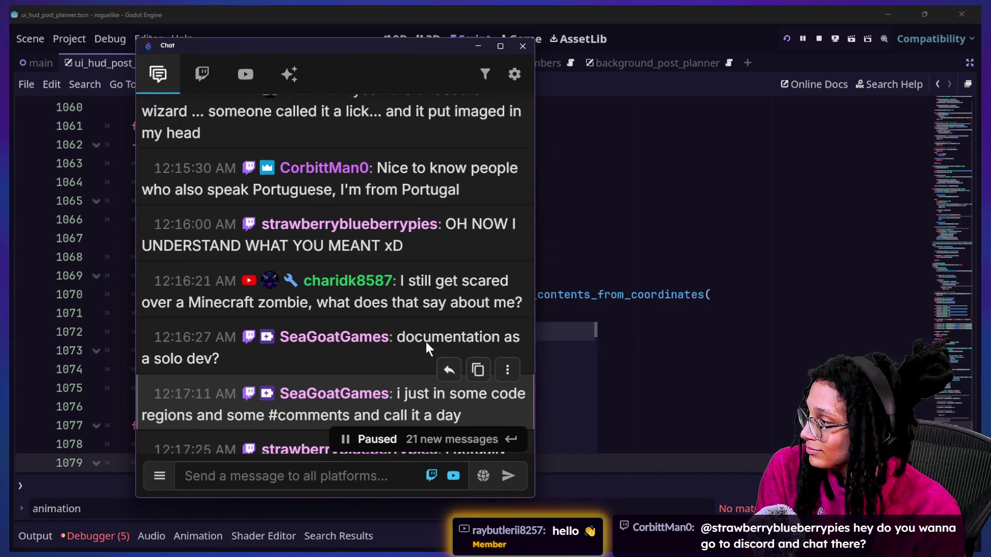
pyautogui.scroll(-2, 426, 341)
pyautogui.scroll(-1, 426, 350)
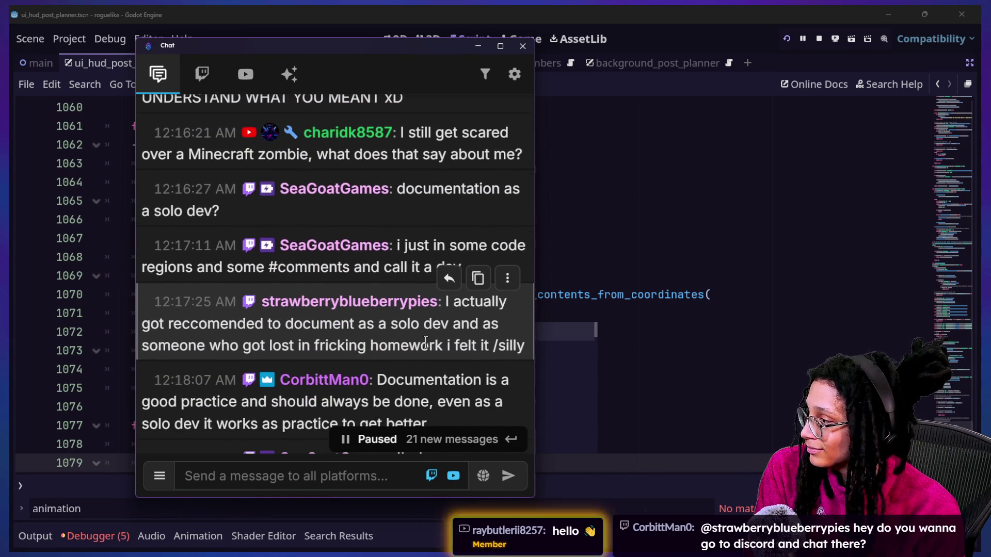
pyautogui.scroll(-2, 426, 343)
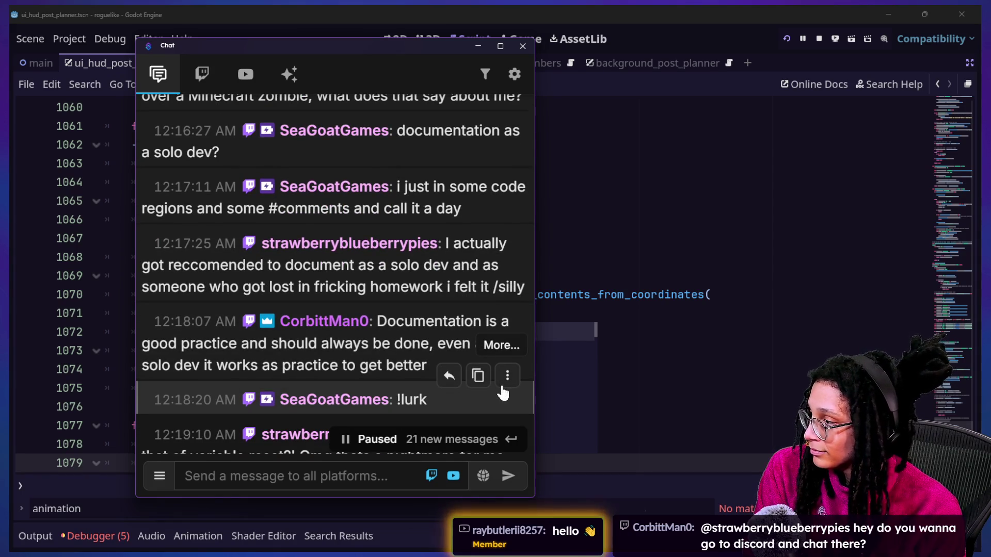
pyautogui.moveTo(294, 266); pyautogui.dragTo(500, 286)
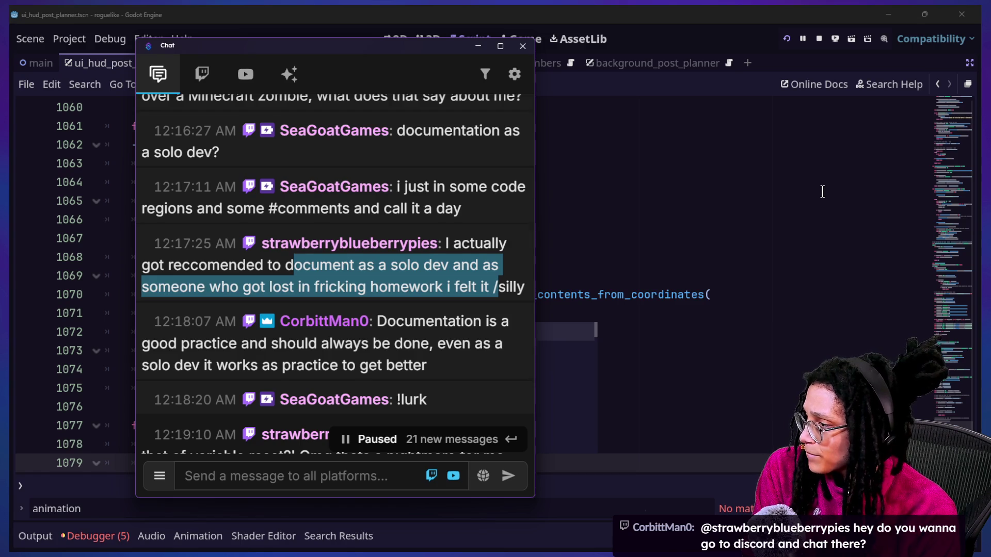
pyautogui.moveTo(525, 287)
pyautogui.mouseDown()
pyautogui.moveTo(296, 266)
pyautogui.moveTo(443, 243)
pyautogui.mouseUp()
pyautogui.click(445, 241)
pyautogui.moveTo(524, 287)
pyautogui.mouseDown()
pyautogui.moveTo(454, 265)
pyautogui.moveTo(485, 287)
pyautogui.mouseUp()
pyautogui.click(490, 293)
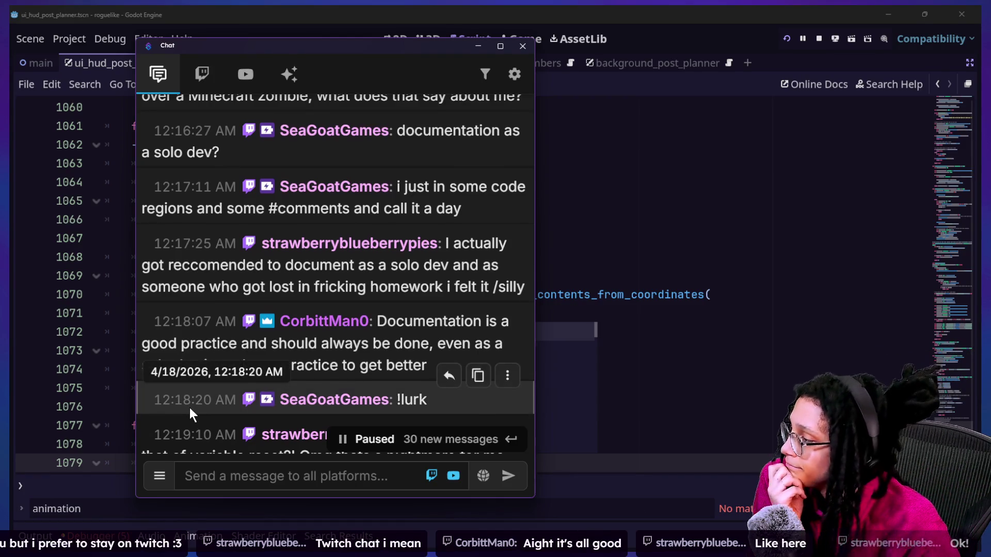
pyautogui.scroll(-1, 465, 351)
pyautogui.scroll(-1, 519, 380)
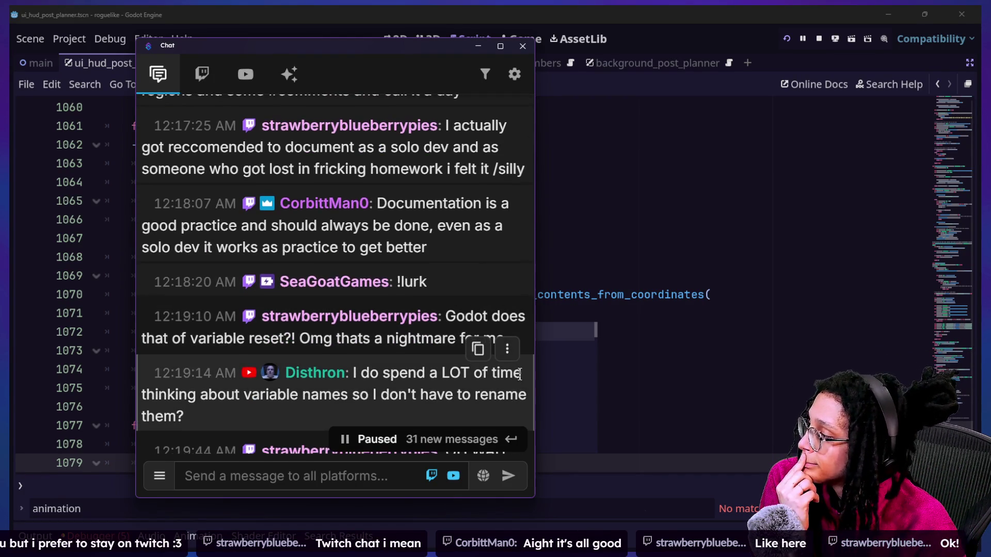
pyautogui.scroll(-1, 521, 378)
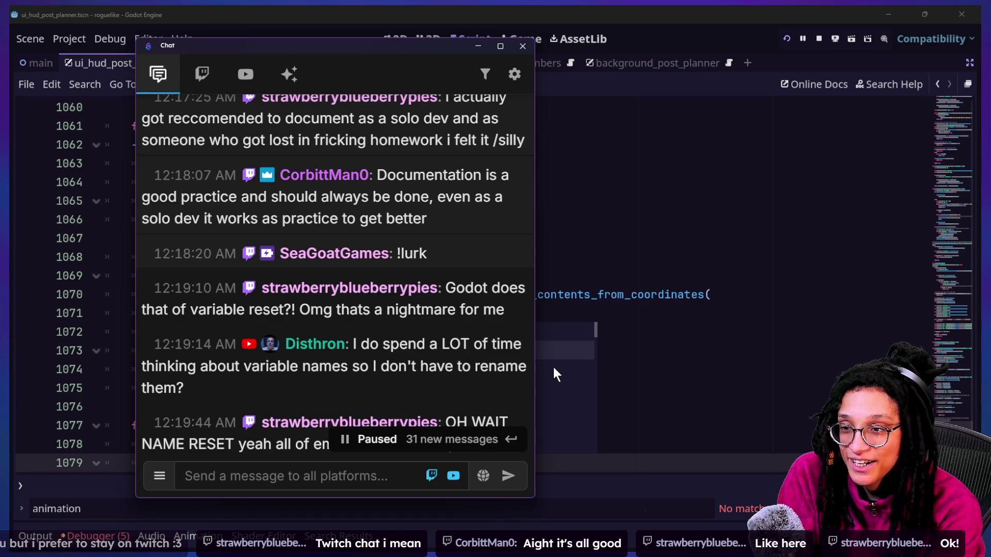
pyautogui.moveTo(463, 271)
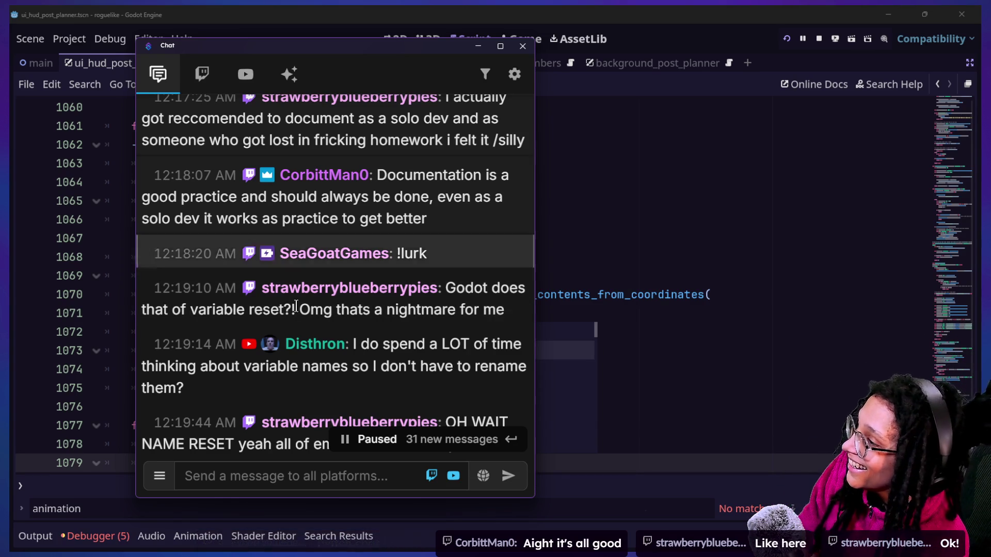
pyautogui.scroll(-2, 407, 339)
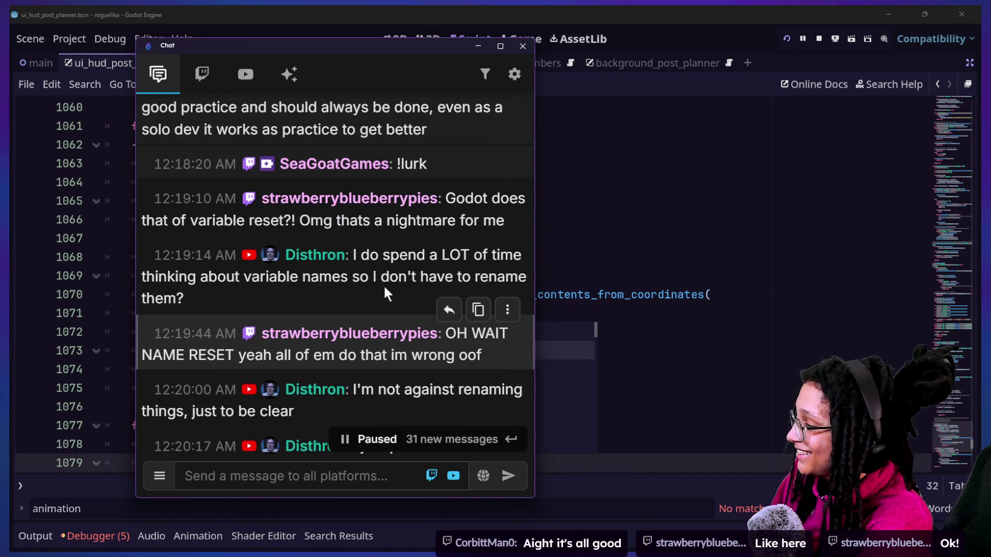
pyautogui.scroll(-1, 384, 290)
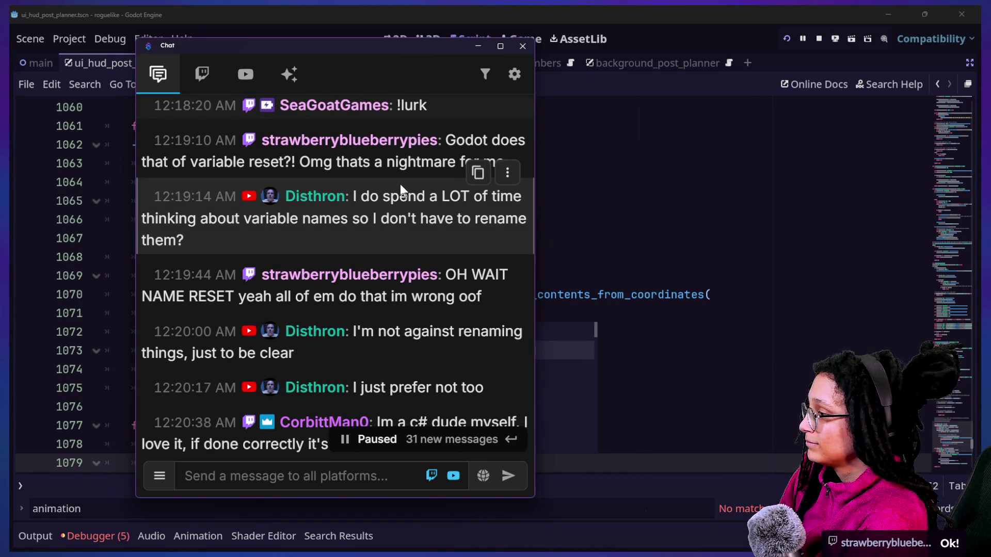
pyautogui.scroll(1, 400, 183)
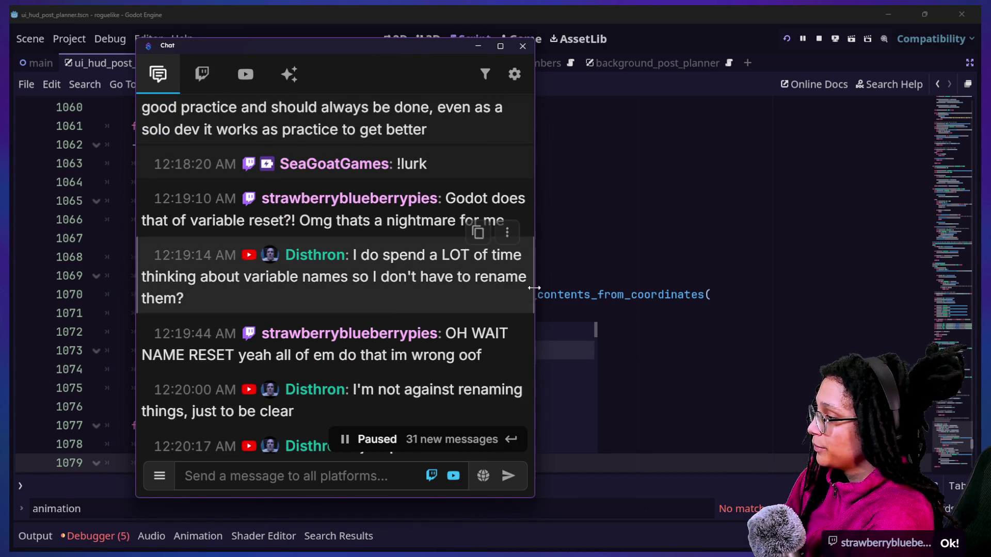
pyautogui.scroll(2, 456, 287)
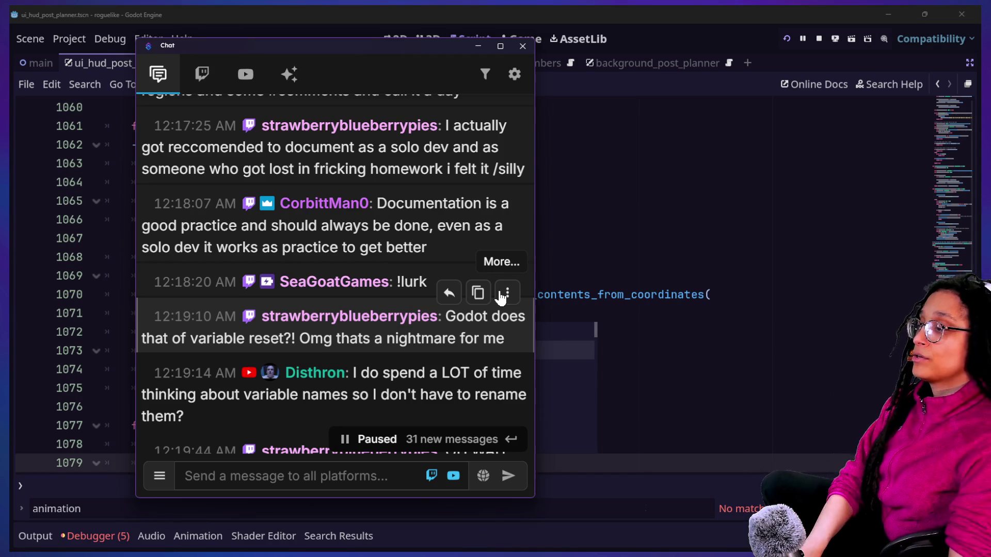
pyautogui.click(578, 199)
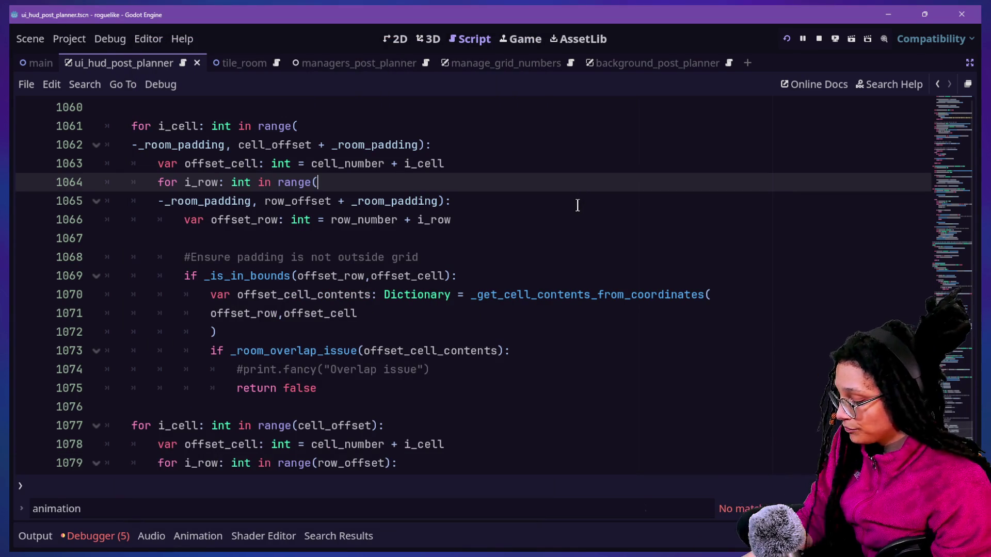
# Step: Switch to the cat-care-game Godot window's cat_model script and open Quick Open Script from line 75
pyautogui.press('super+Tab')
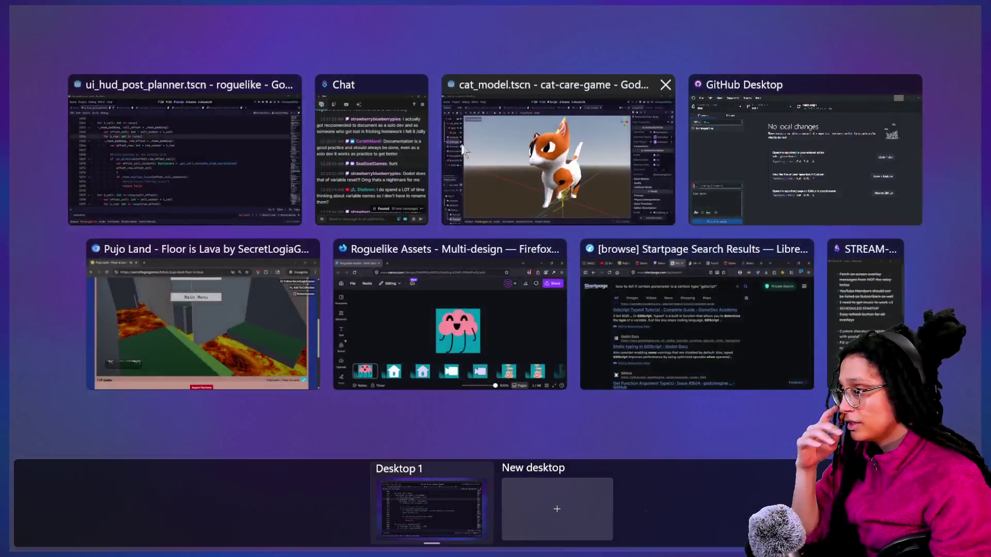
pyautogui.click(614, 159)
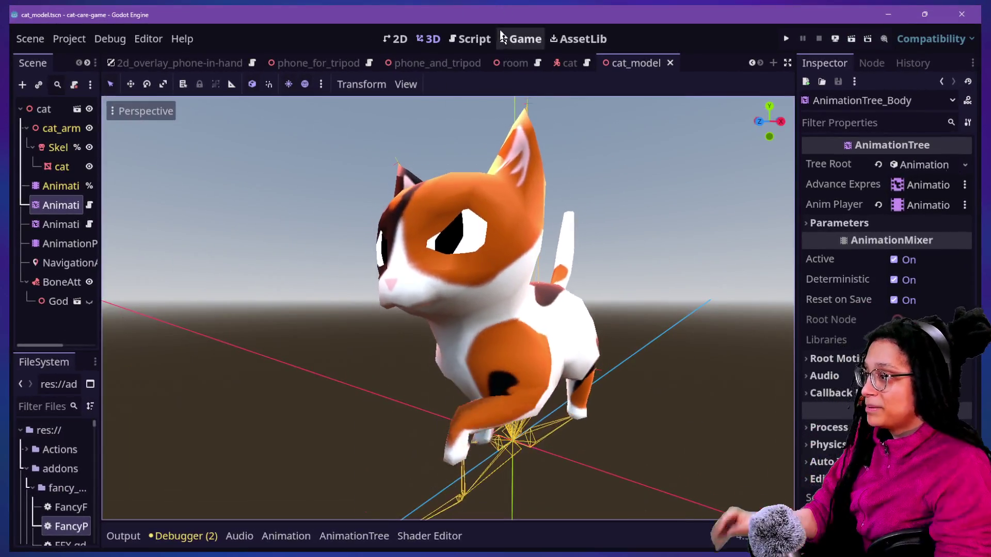
pyautogui.click(488, 37)
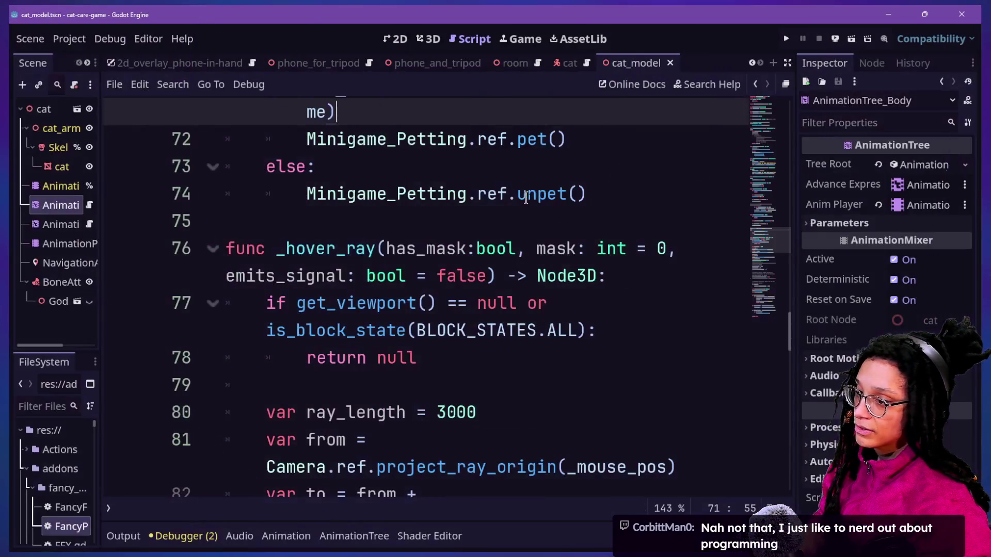
pyautogui.click(534, 222)
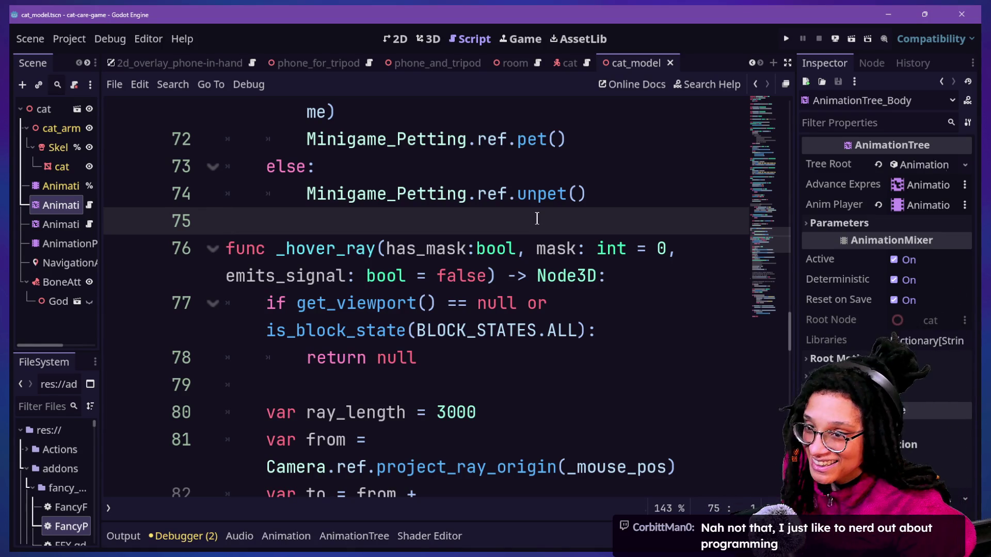
pyautogui.hotkey('ctrl', 'alt', 'o')
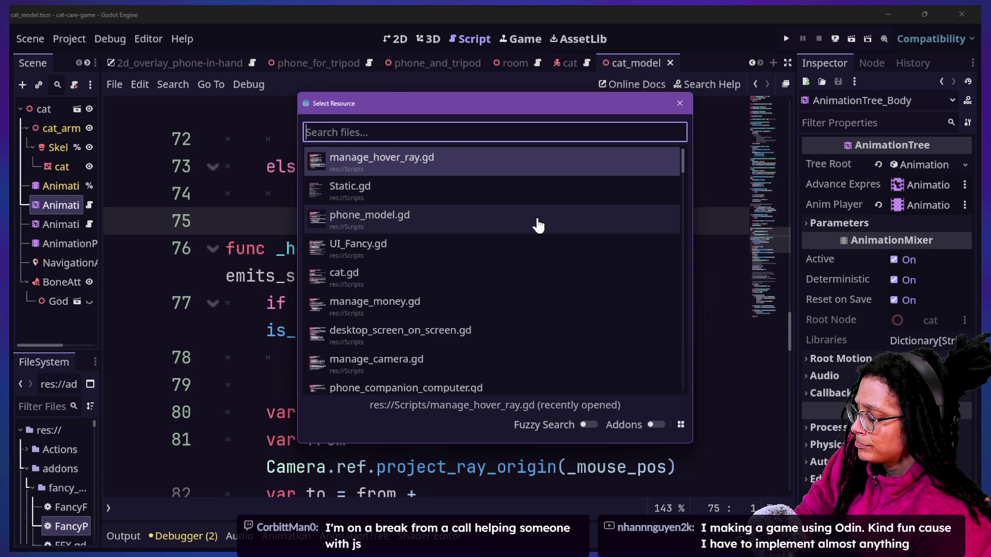
# Step: Search the project for 'resources' with Find in Files and open the line 40 match in Action_Animation.gd
pyautogui.write('res')
pyautogui.press('Escape')
pyautogui.hotkey('ctrl', 'shift', 'f')
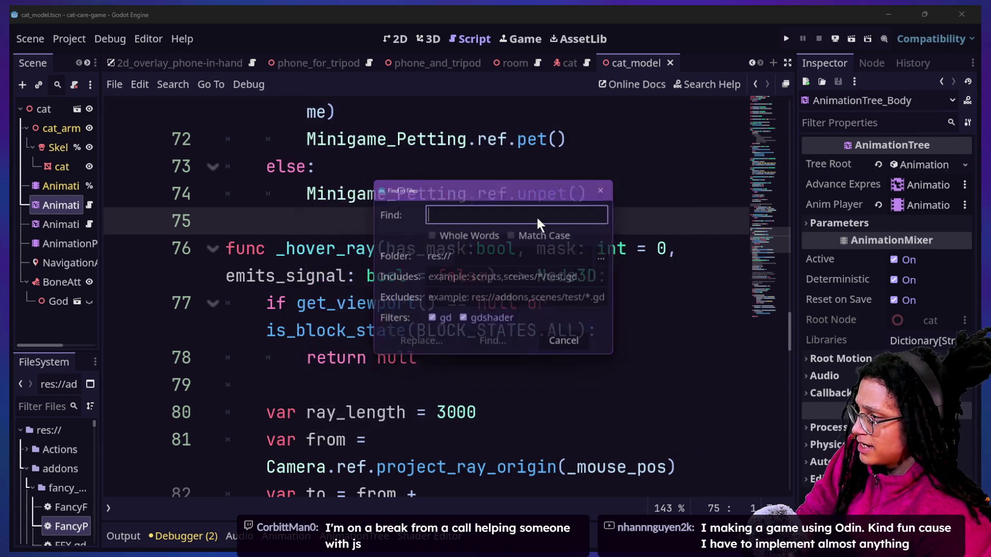
pyautogui.write('resources')
pyautogui.press('Return')
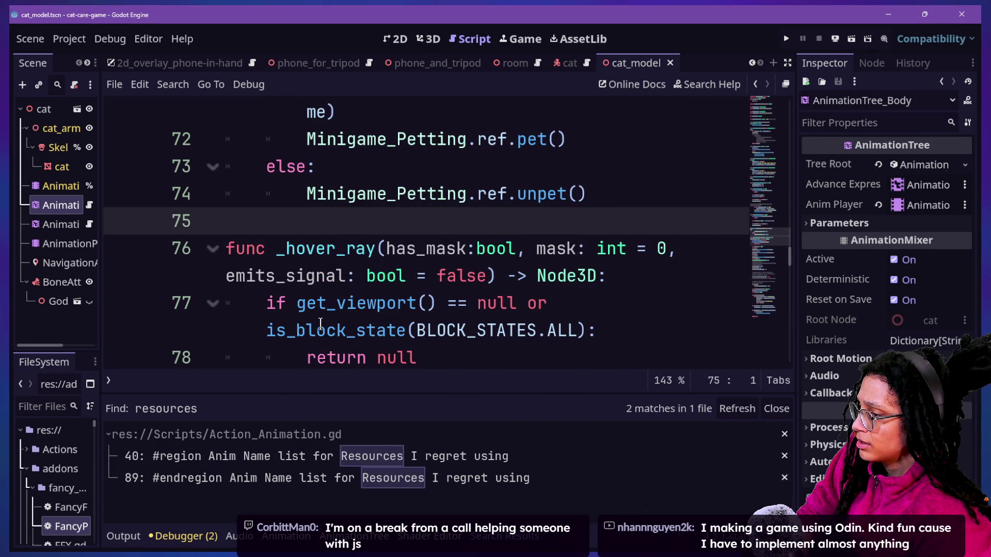
pyautogui.click(303, 456)
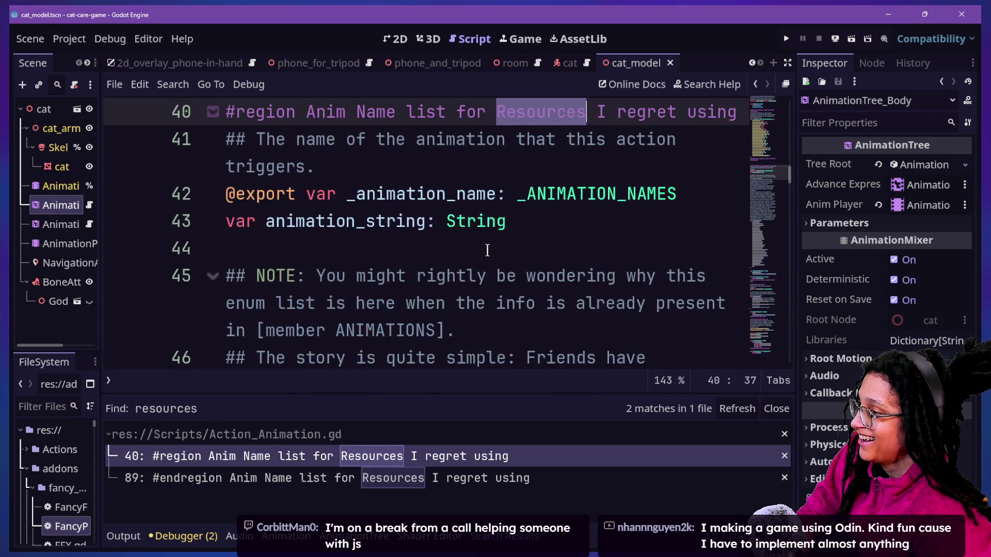
pyautogui.click(489, 249)
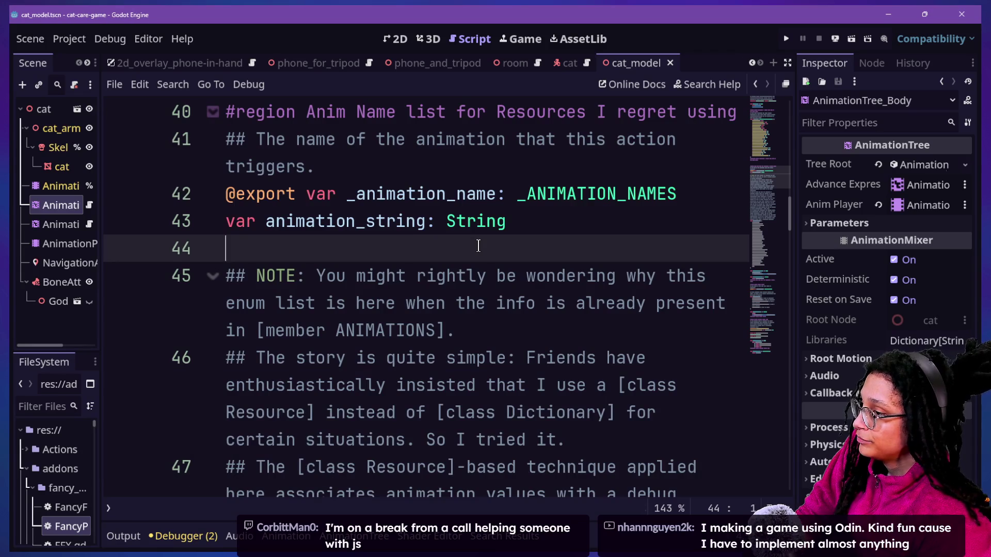
# Step: Step down through the comments and select the block from lines 45 to 48
pyautogui.scroll(-2, 516, 232)
pyautogui.scroll(1, 593, 211)
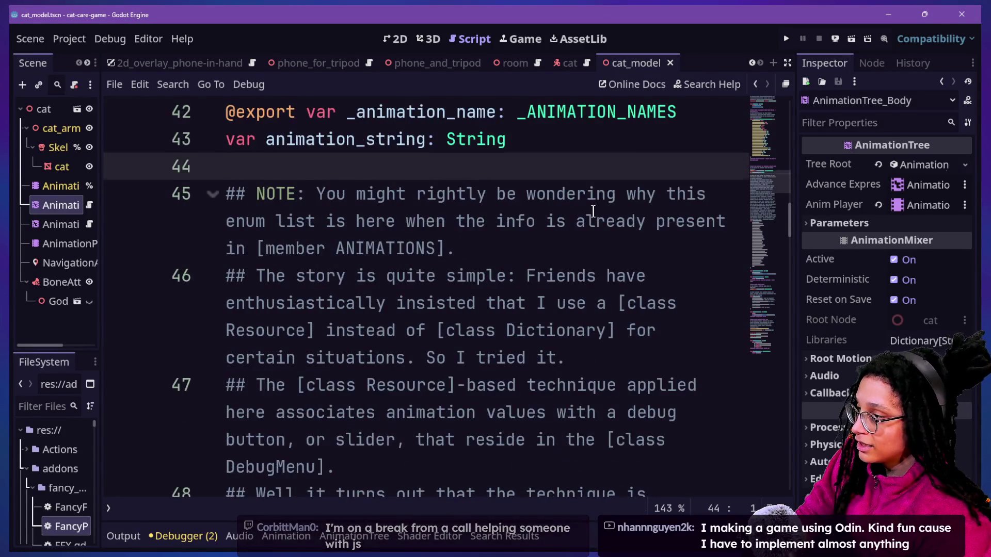
pyautogui.keyDown('ctrl'); pyautogui.scroll(-3, 593, 211); pyautogui.keyUp('ctrl')
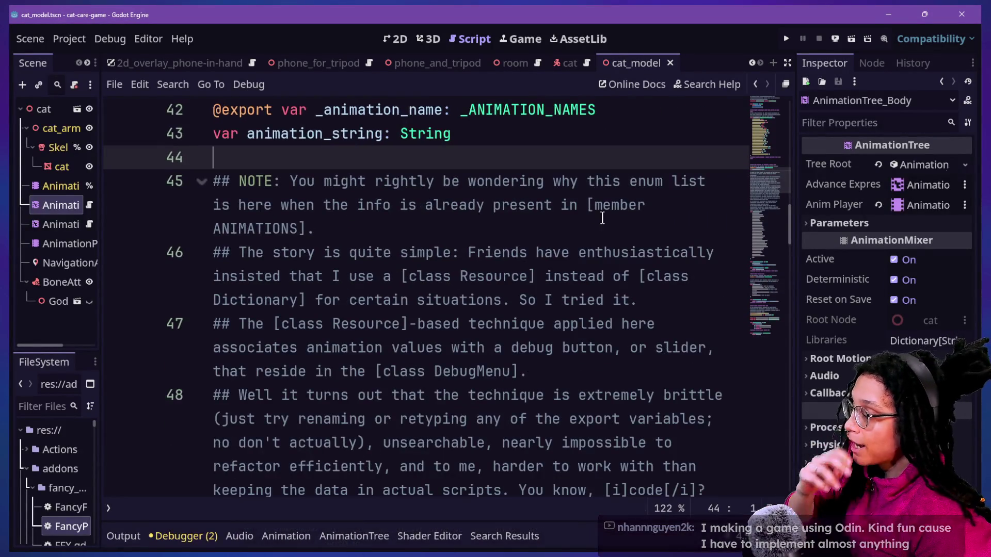
pyautogui.press('Down')
pyautogui.press('Down')
pyautogui.press('Down')
pyautogui.press('Down')
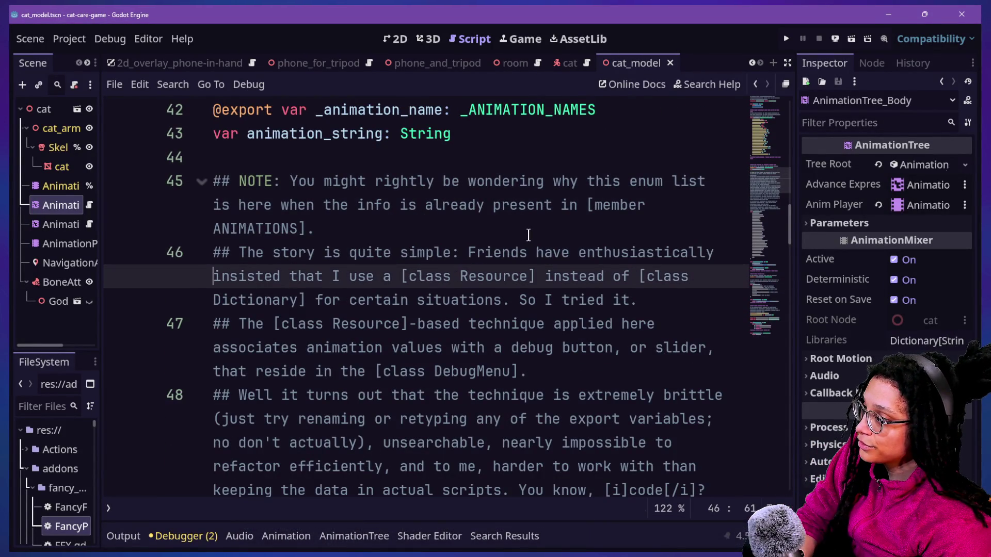
pyautogui.moveTo(329, 178)
pyautogui.mouseDown()
pyautogui.moveTo(331, 206)
pyautogui.moveTo(519, 395)
pyautogui.mouseUp()
pyautogui.click(520, 395)
pyautogui.press('Down')
# Step: Move back and forth between the NOTE comment on line 45 and the comments on lines 46–48
pyautogui.press('Down')
pyautogui.press('Down')
pyautogui.press('Down')
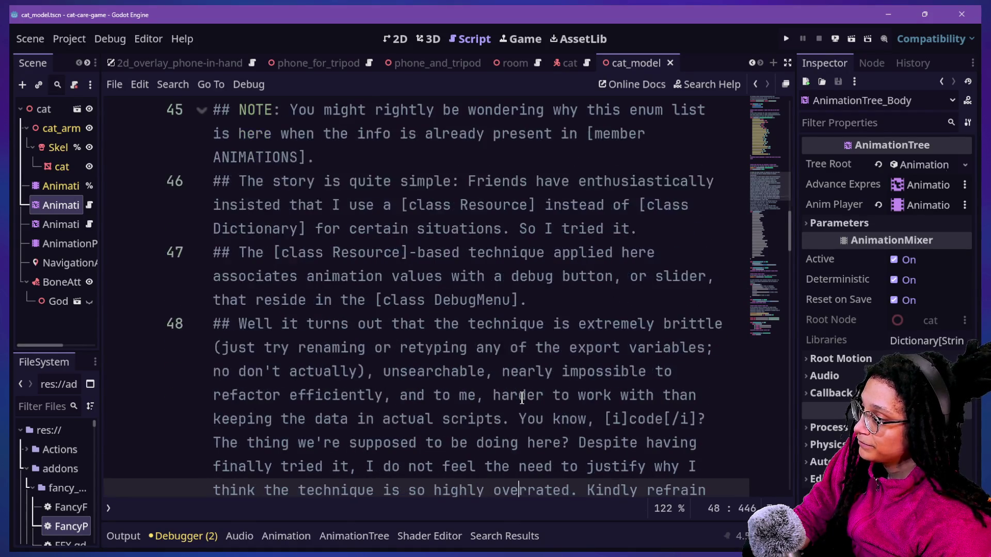
pyautogui.moveTo(351, 124)
pyautogui.mouseDown()
pyautogui.moveTo(640, 348)
pyautogui.moveTo(622, 367)
pyautogui.mouseUp()
pyautogui.click(622, 367)
pyautogui.press('Down')
pyautogui.press('Down')
pyautogui.press('Down')
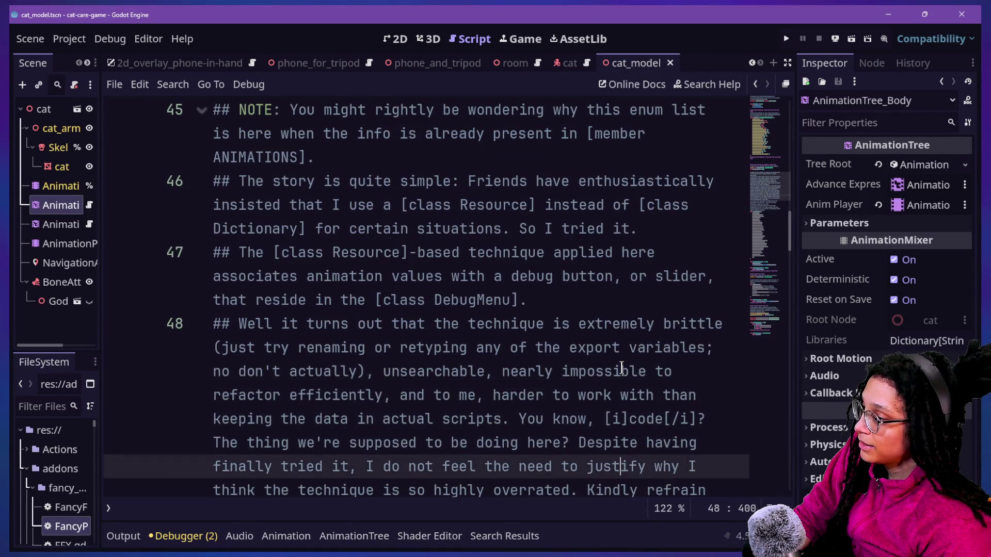
pyautogui.scroll(-2, 445, 213)
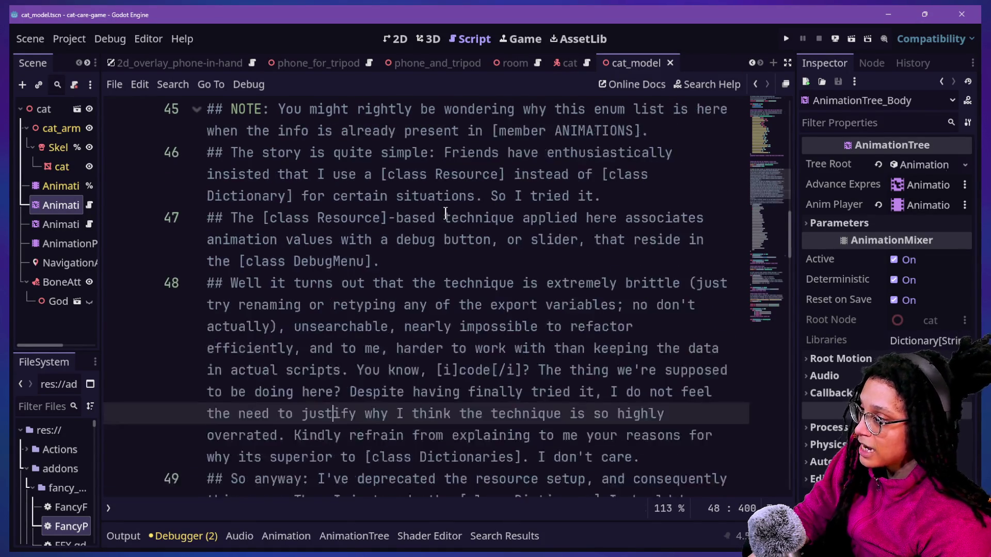
pyautogui.click(445, 213)
pyautogui.press('Up')
pyautogui.press('Up')
pyautogui.press('Up')
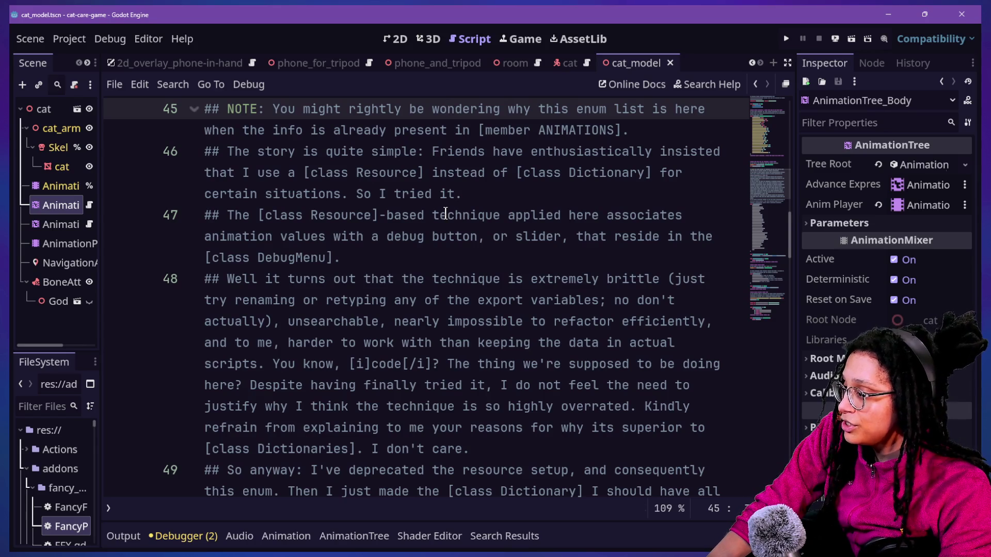
pyautogui.press('Down')
pyautogui.press('Up')
pyautogui.press('Down')
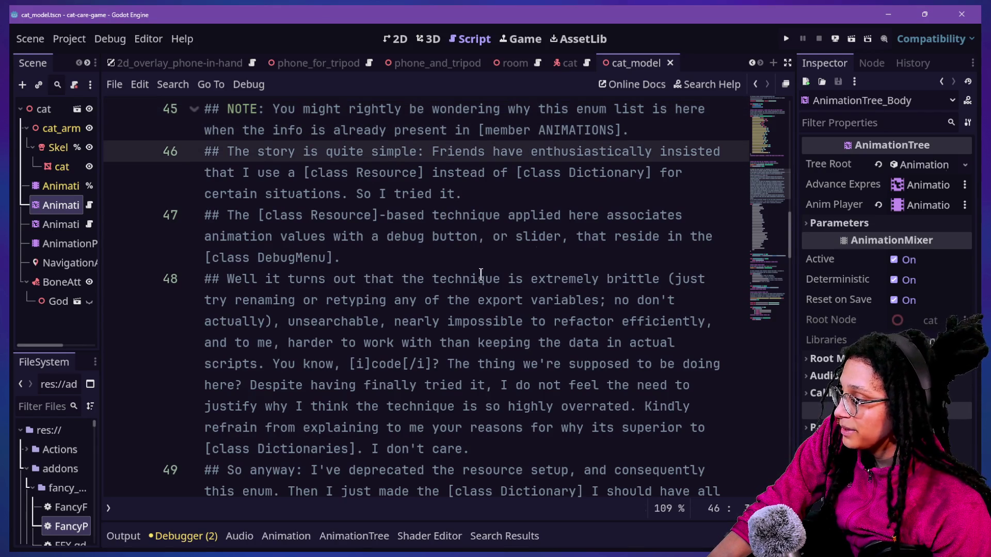
# Step: Select line 48's comment through 'I don't care.' and its opening sentence up to 'actually),'
pyautogui.click(476, 343)
pyautogui.moveTo(234, 279)
pyautogui.mouseDown()
pyautogui.moveTo(462, 386)
pyautogui.moveTo(554, 452)
pyautogui.mouseUp()
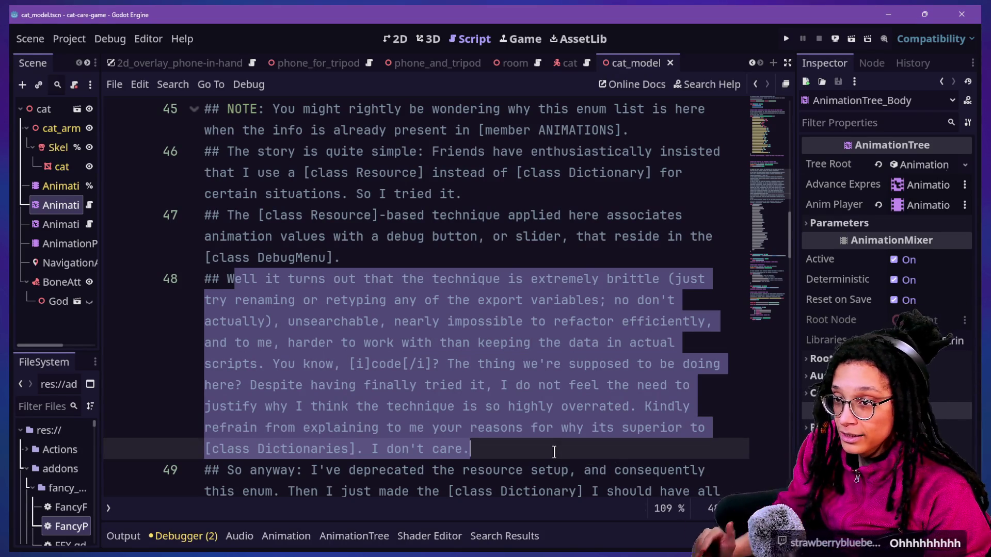
pyautogui.click(448, 321)
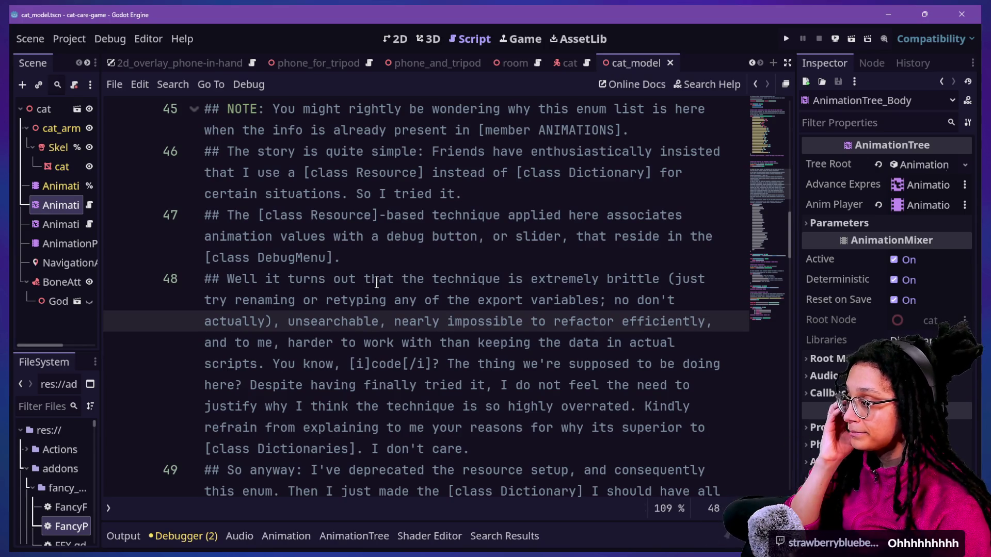
pyautogui.moveTo(416, 278)
pyautogui.mouseDown()
pyautogui.moveTo(676, 279)
pyautogui.moveTo(472, 321)
pyautogui.moveTo(357, 300)
pyautogui.mouseUp()
pyautogui.click(357, 300)
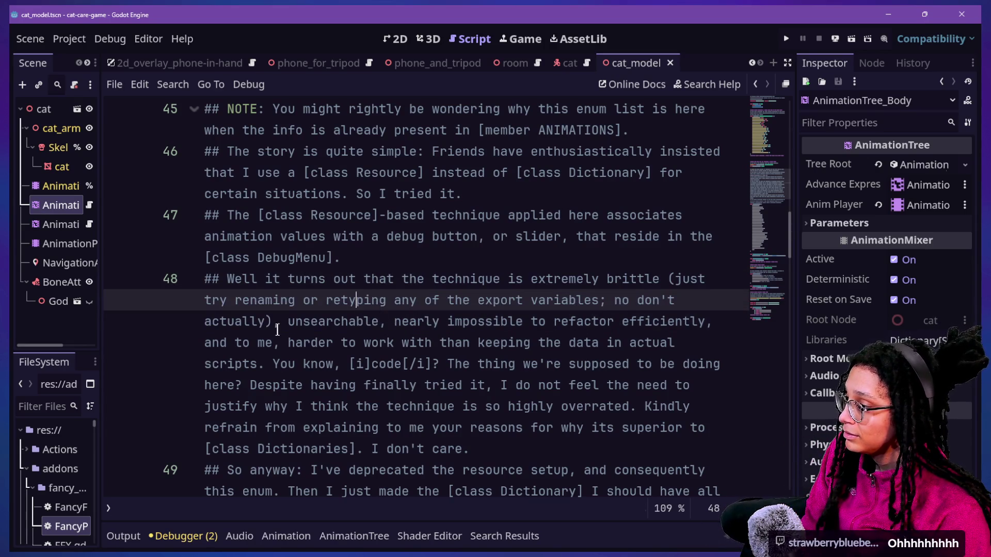
pyautogui.moveTo(280, 327)
pyautogui.mouseDown()
pyautogui.moveTo(258, 278)
pyautogui.moveTo(235, 279)
pyautogui.mouseUp()
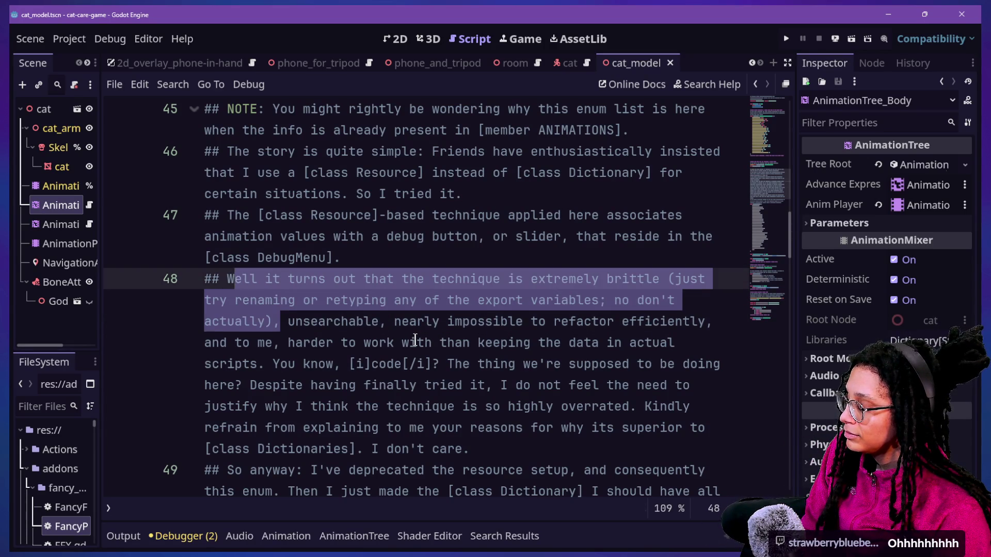
pyautogui.click(194, 325)
# Step: Briefly select the retyping phrase and other parts of line 48's comment, then scroll up
pyautogui.moveTo(302, 320); pyautogui.dragTo(478, 321)
pyautogui.click(485, 321)
pyautogui.moveTo(301, 300); pyautogui.dragTo(561, 321)
pyautogui.press('Right')
pyautogui.moveTo(354, 368); pyautogui.dragTo(310, 282)
pyautogui.click(313, 281)
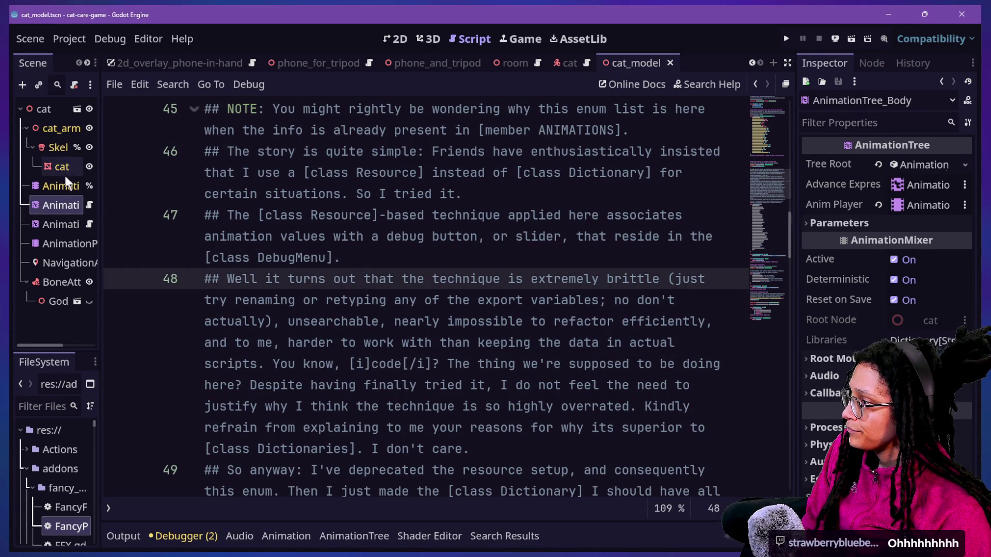
pyautogui.scroll(2, 261, 232)
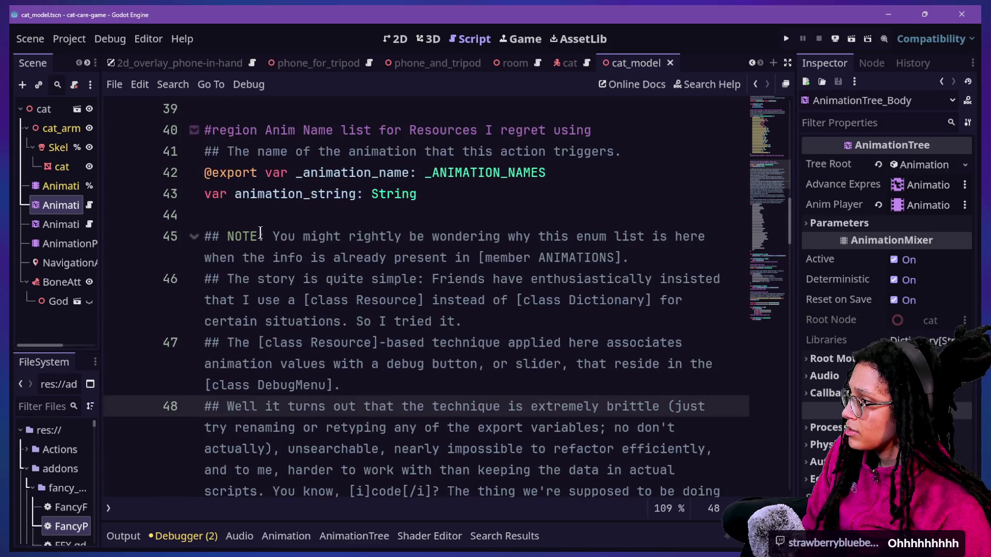
# Step: Select the AnimationTree_Eyes, AnimationPlayer_Eyes, NavigationAgent, BoneAttachment3D, Godot_HEAD and AnimationTree_Body nodes in turn
pyautogui.click(59, 230)
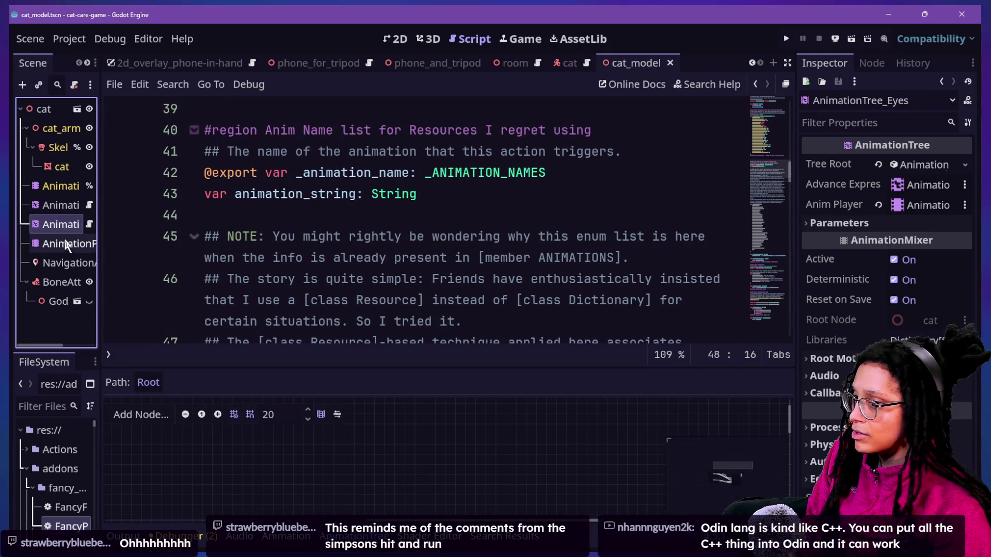
pyautogui.click(64, 251)
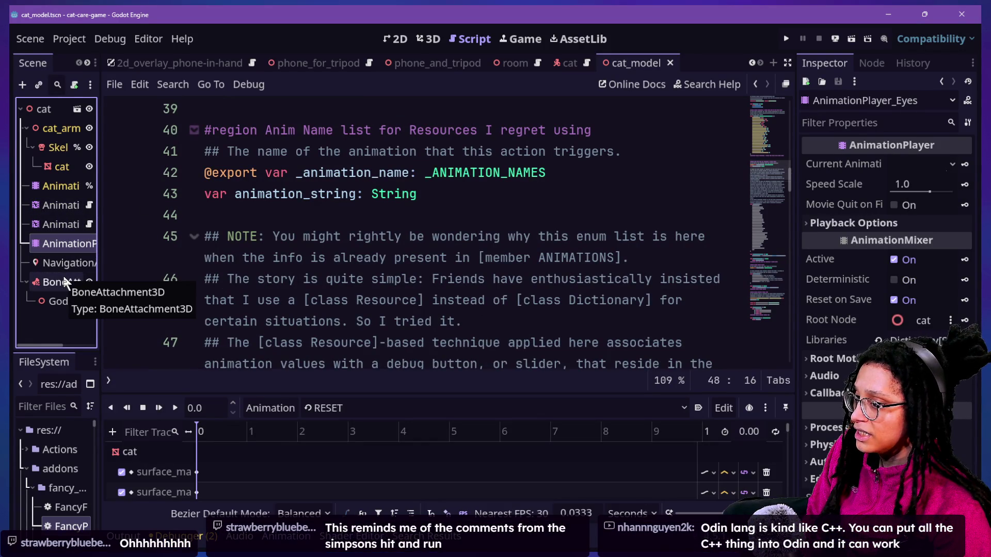
pyautogui.click(57, 264)
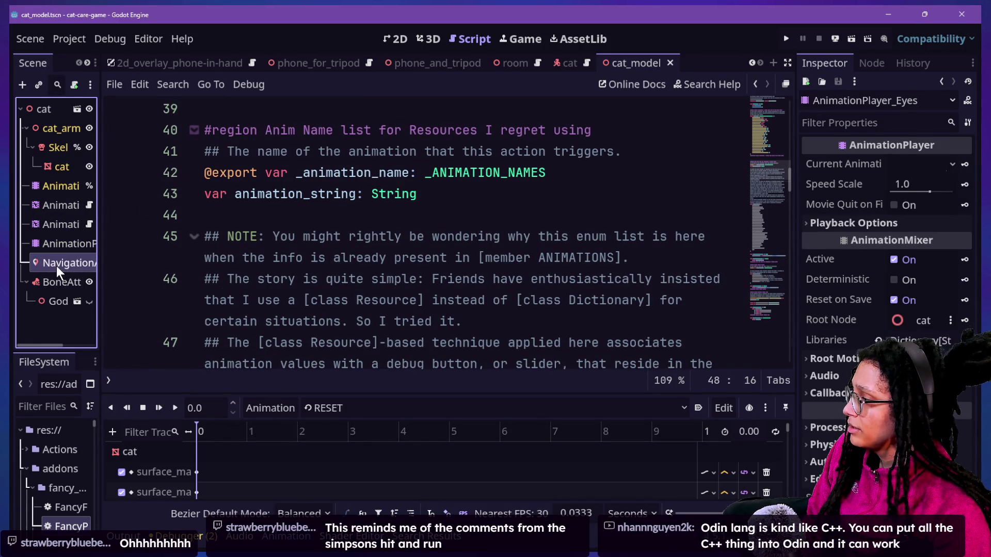
pyautogui.click(57, 283)
pyautogui.click(58, 302)
pyautogui.click(56, 205)
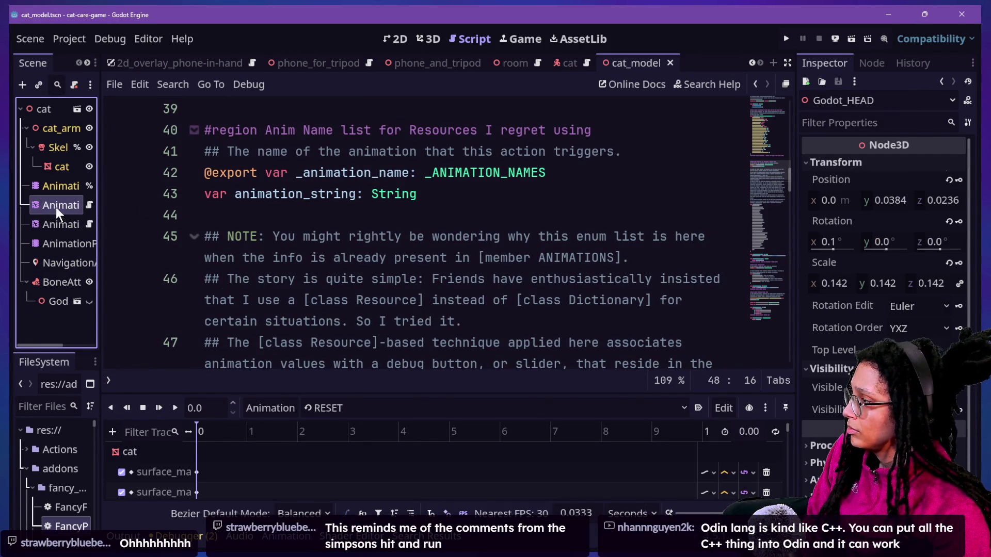
# Step: Step through the scene tree, then select the AnimationPlayer to show the cat_attack_jump animation timeline
pyautogui.press('Up')
pyautogui.press('Up')
pyautogui.press('Up')
pyautogui.press('Down')
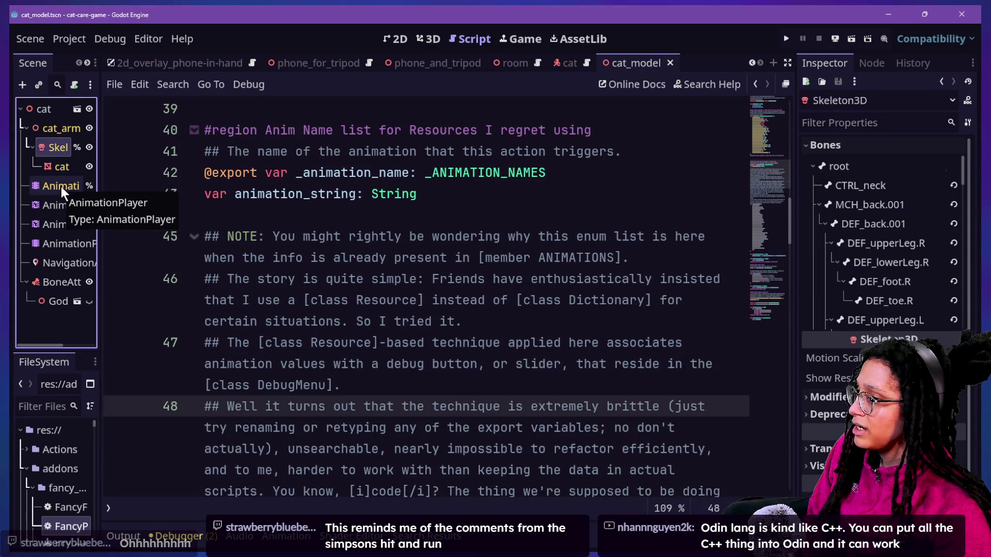
pyautogui.press('Down')
pyautogui.press('Down')
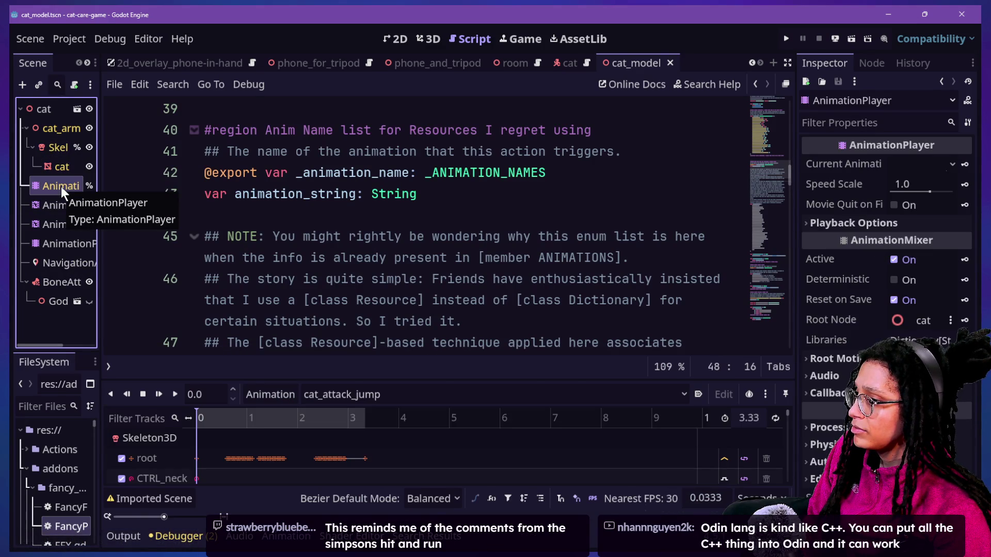
pyautogui.press('Down')
pyautogui.click(54, 107)
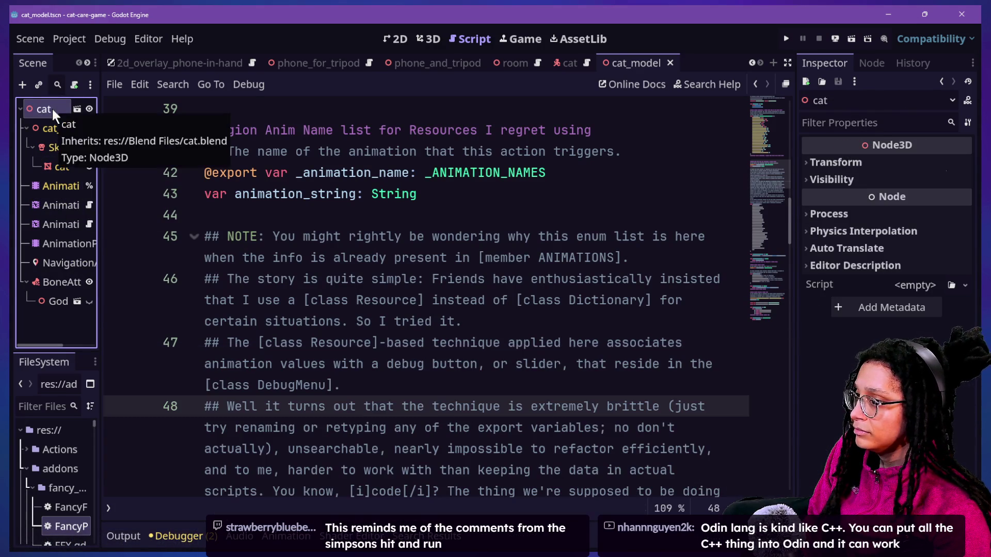
pyautogui.click(49, 187)
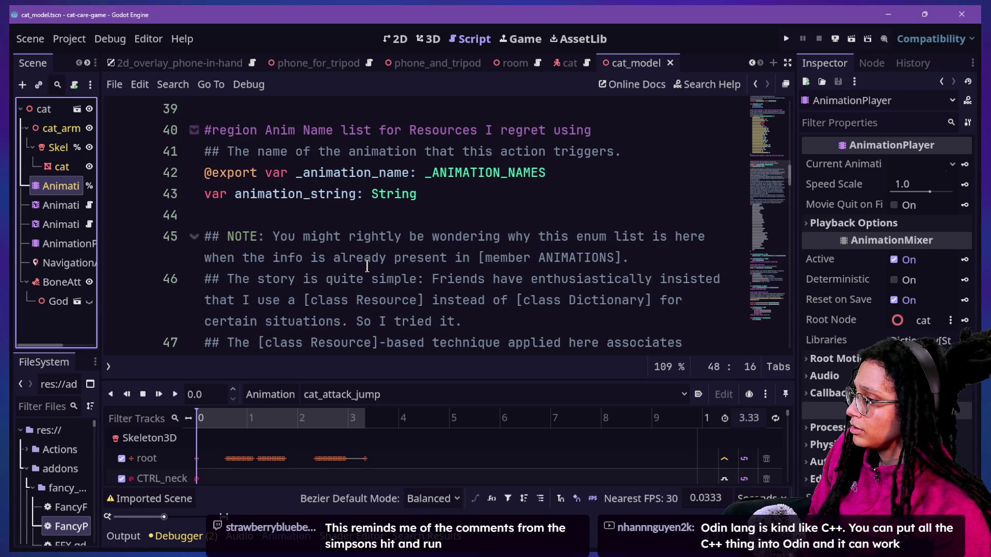
# Step: Place the caret in the enum at line 53 and collapse the bottom panel to enlarge the script
pyautogui.scroll(-5, 367, 266)
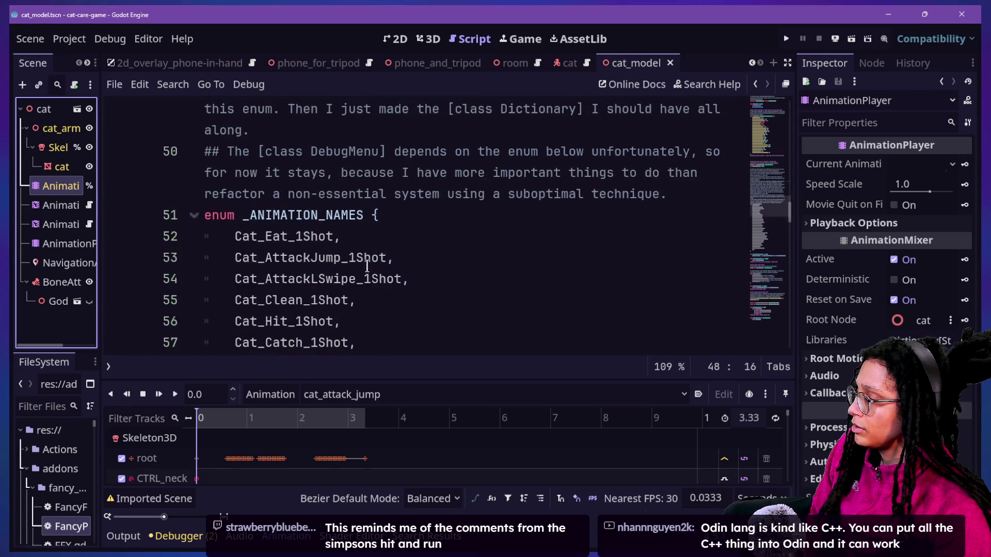
pyautogui.scroll(-1, 367, 267)
pyautogui.click(333, 191)
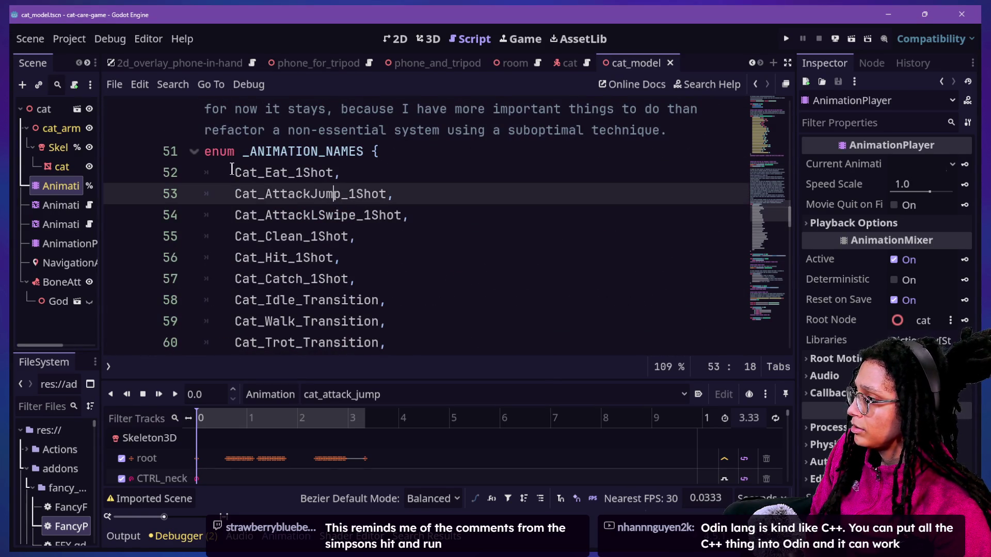
pyautogui.hotkey('alt', 'o')
pyautogui.hotkey('alt', 'o')
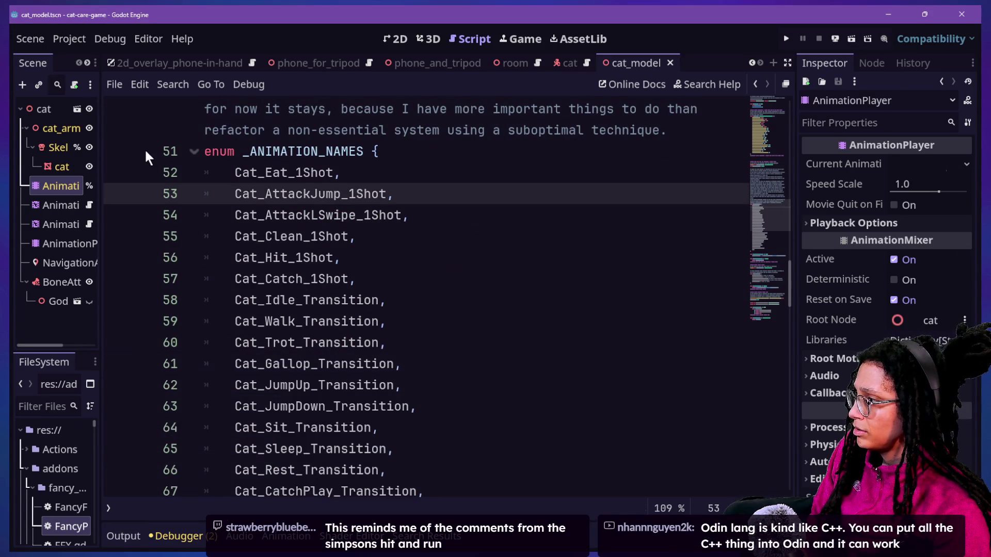
pyautogui.moveTo(235, 169); pyautogui.dragTo(333, 193)
pyautogui.scroll(-2, 331, 188)
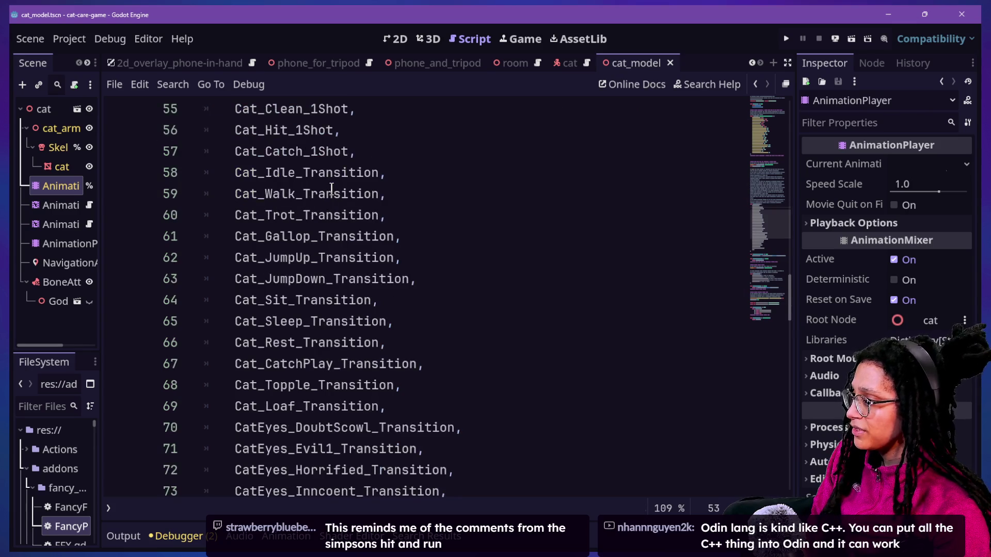
pyautogui.scroll(-7, 331, 188)
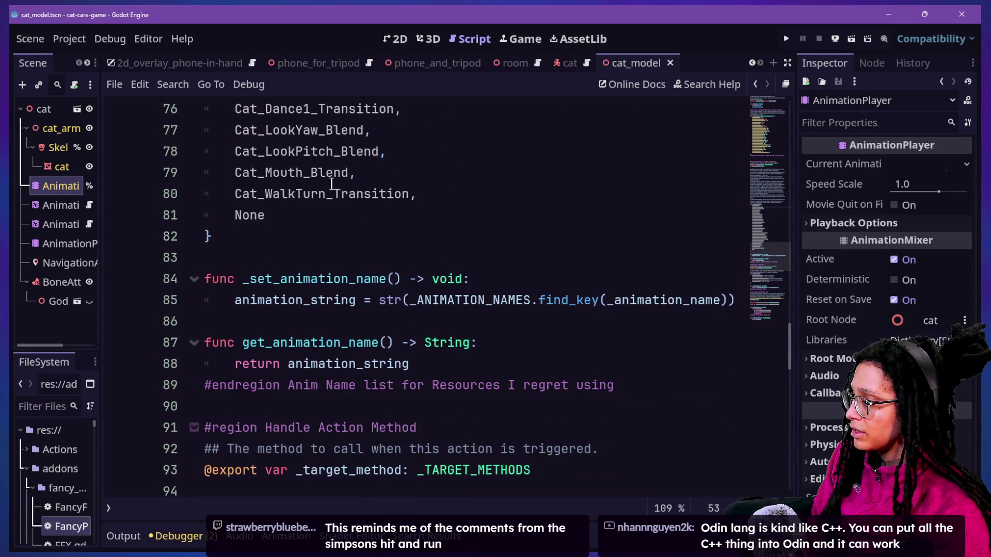
# Step: Widen the Scene dock so full node names show, and return Action_Animation.gd to line 1
pyautogui.scroll(5, 332, 184)
pyautogui.scroll(-7, 332, 185)
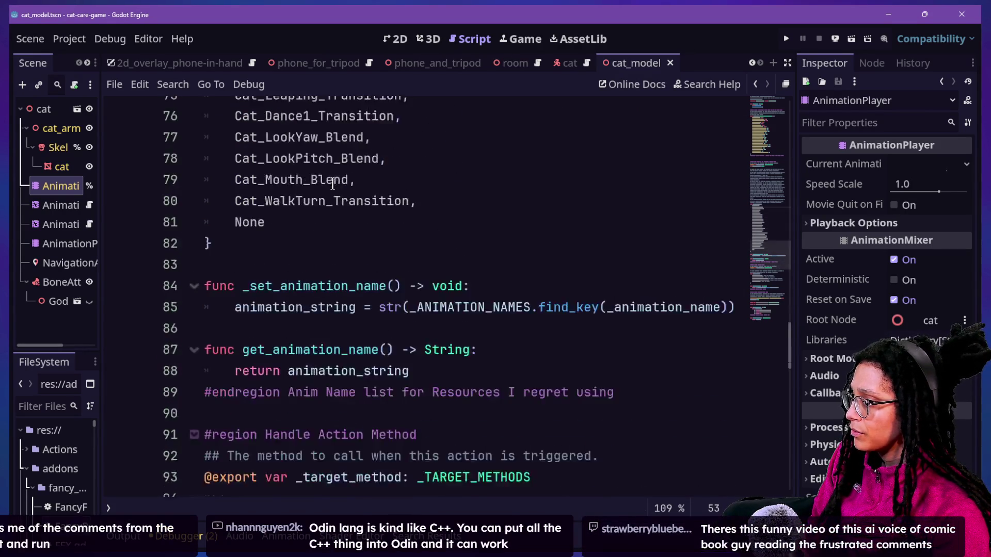
pyautogui.scroll(-4, 332, 185)
pyautogui.scroll(2, 214, 191)
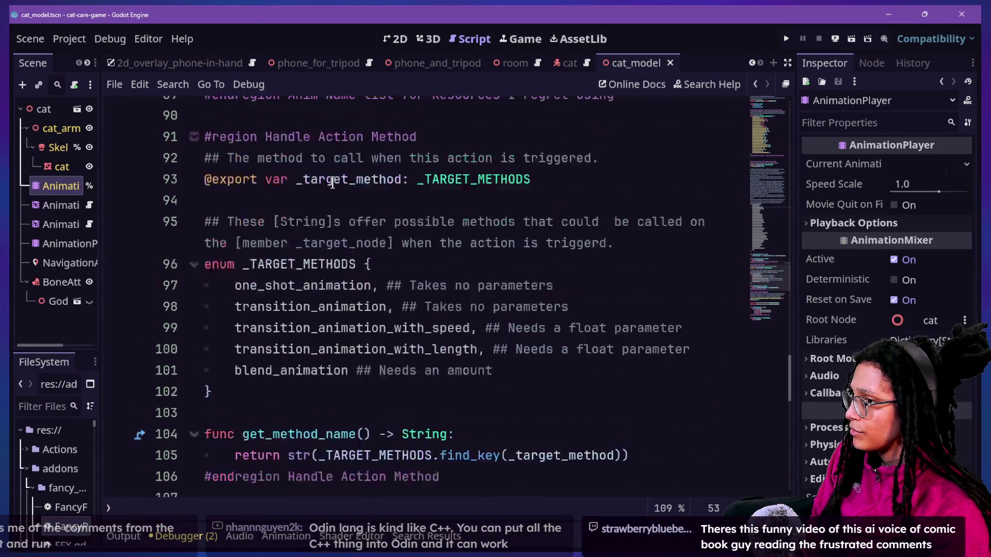
pyautogui.moveTo(100, 181)
pyautogui.mouseDown()
pyautogui.moveTo(280, 185)
pyautogui.moveTo(164, 185)
pyautogui.mouseUp()
pyautogui.scroll(18, 634, 301)
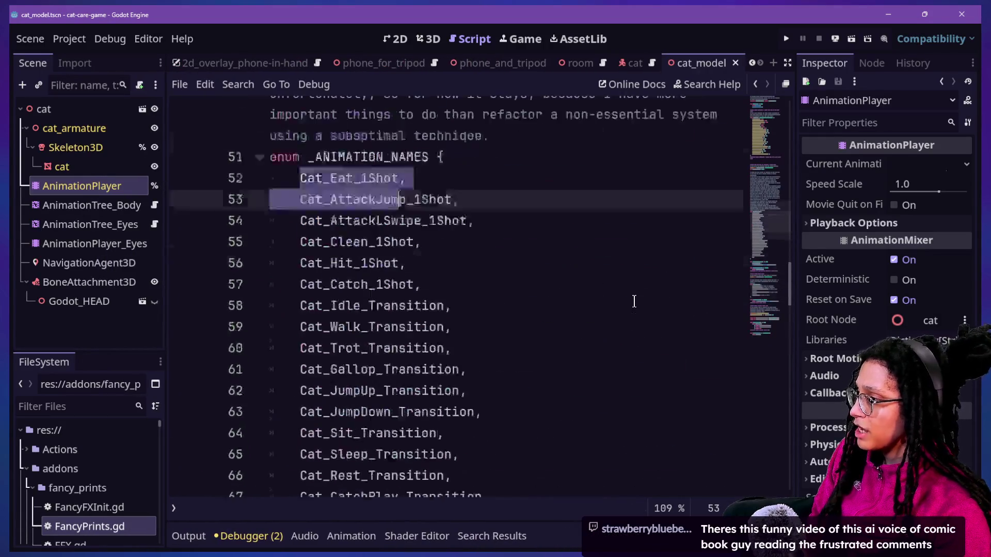
pyautogui.scroll(10, 633, 301)
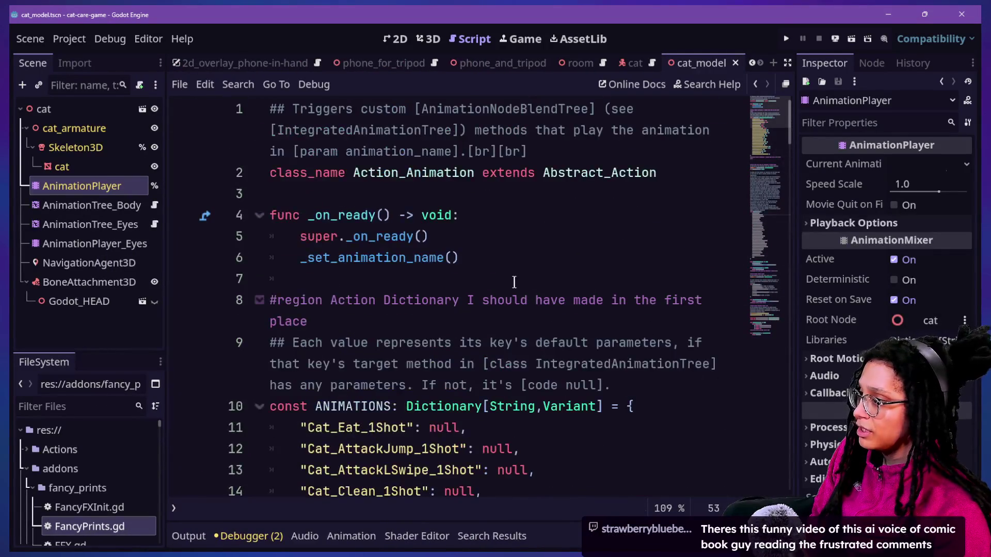
# Step: Retype the closing parenthesis at the end of line 6
pyautogui.click(527, 251)
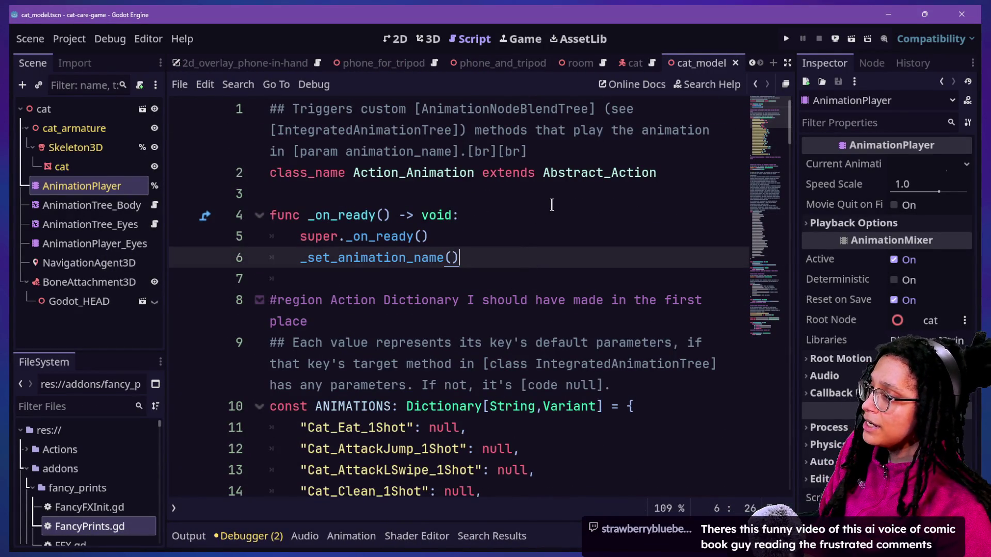
pyautogui.press('BackSpace')
pyautogui.write(')')
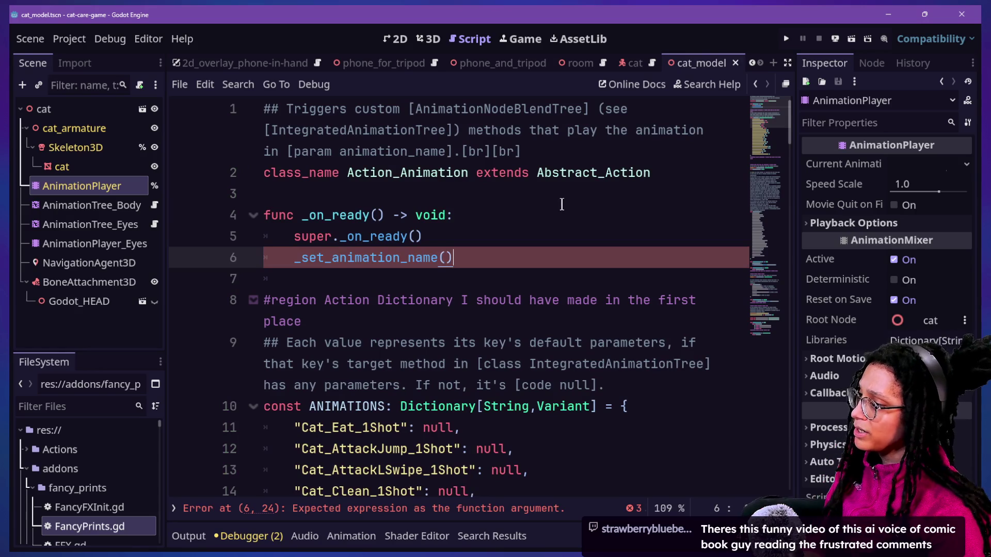
pyautogui.click(582, 189)
pyautogui.click(689, 174)
pyautogui.press('Return')
pyautogui.press('Return')
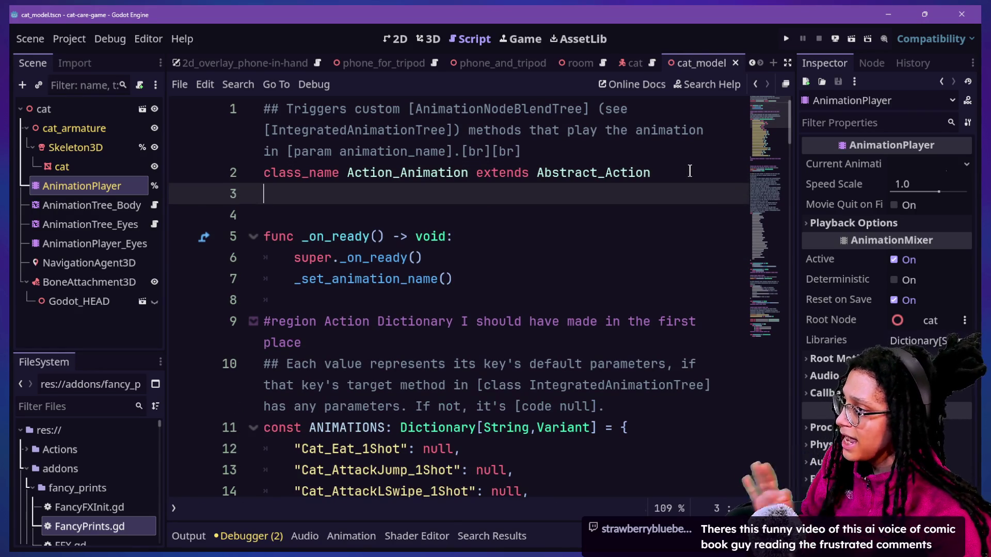
pyautogui.write('export va')
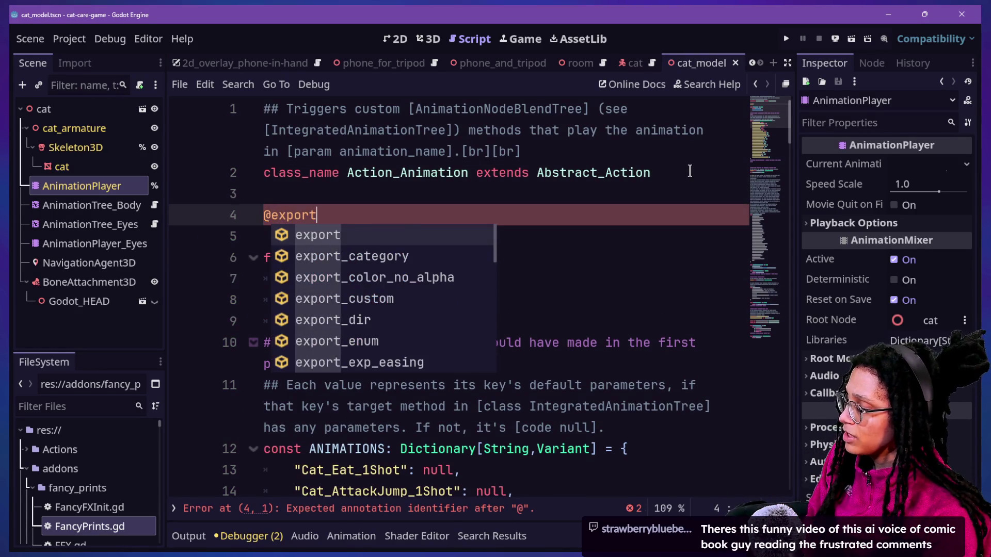
pyautogui.write('r curve:')
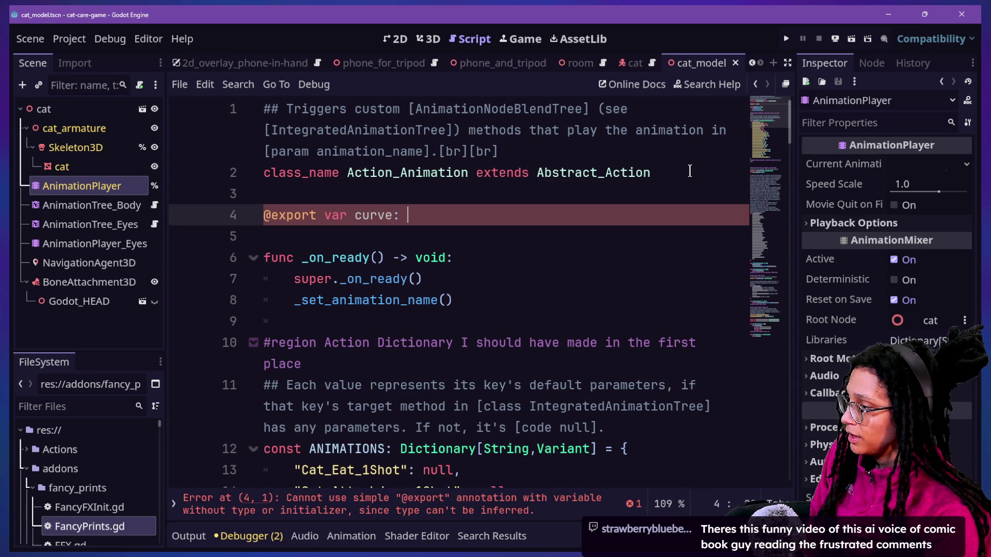
pyautogui.write('urve2d')
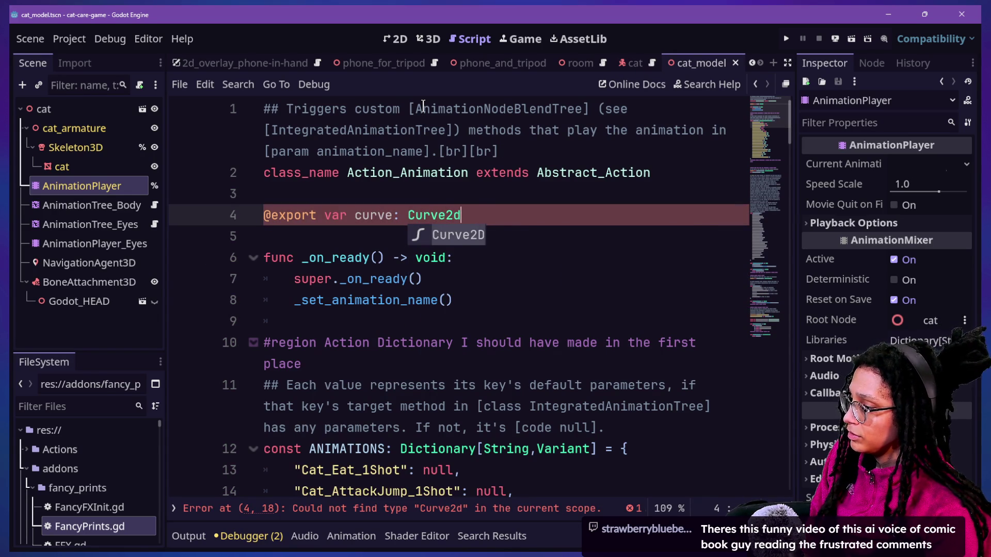
pyautogui.press('BackSpace')
pyautogui.write('3d')
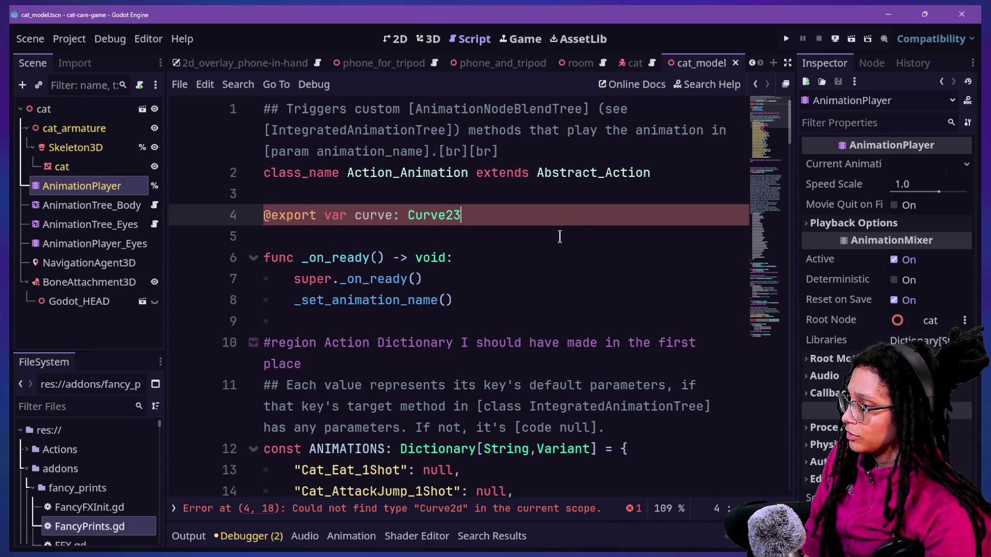
pyautogui.press('BackSpace')
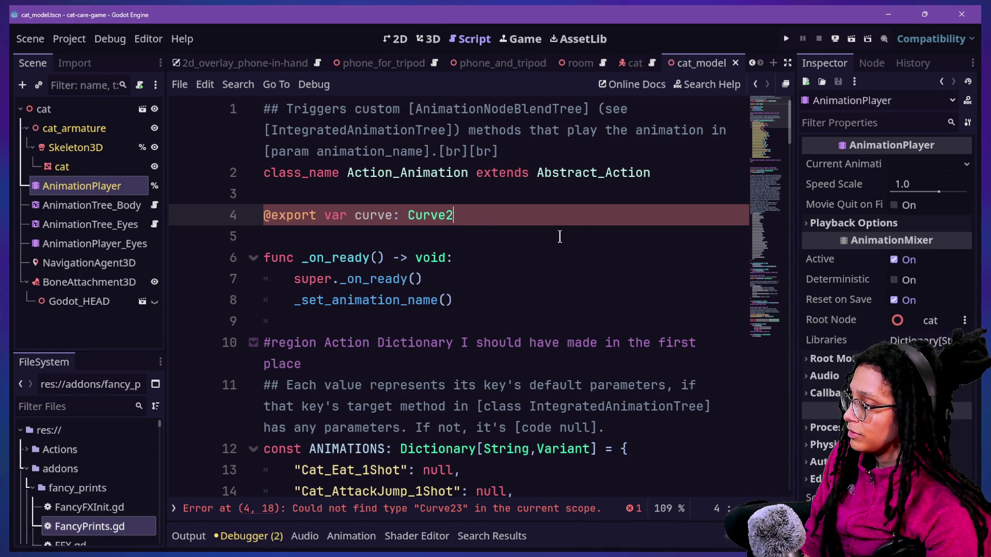
pyautogui.click(492, 194)
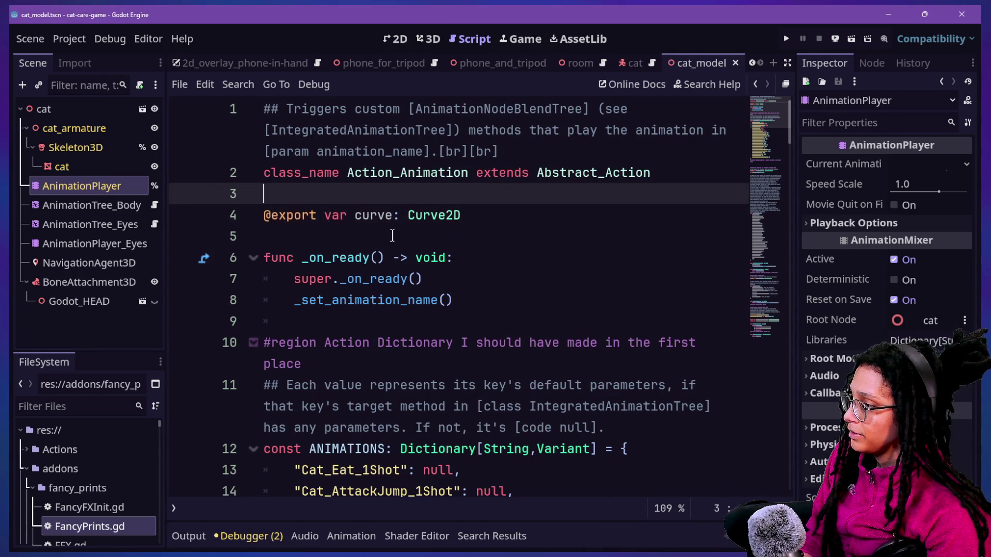
pyautogui.click(50, 101)
pyautogui.click(72, 166)
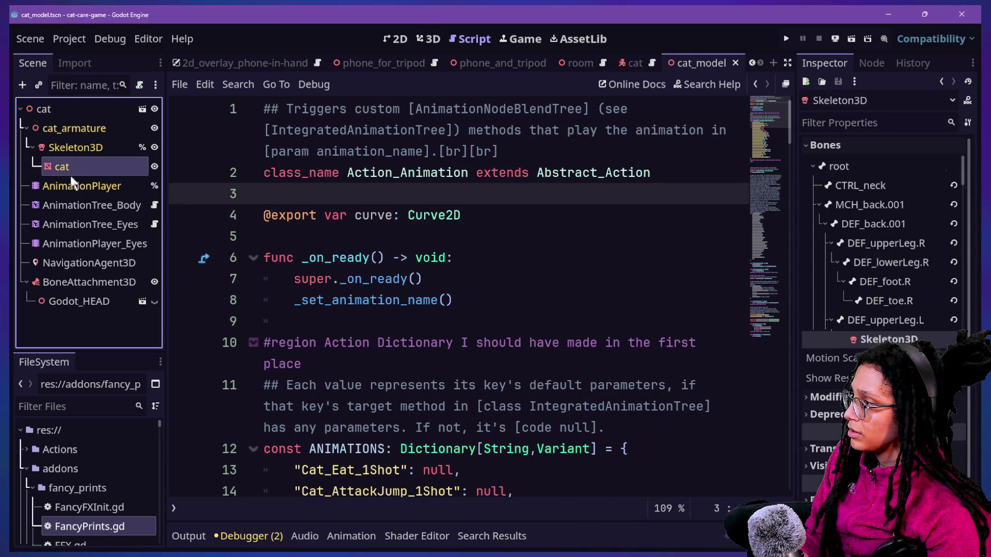
pyautogui.click(78, 205)
pyautogui.click(86, 224)
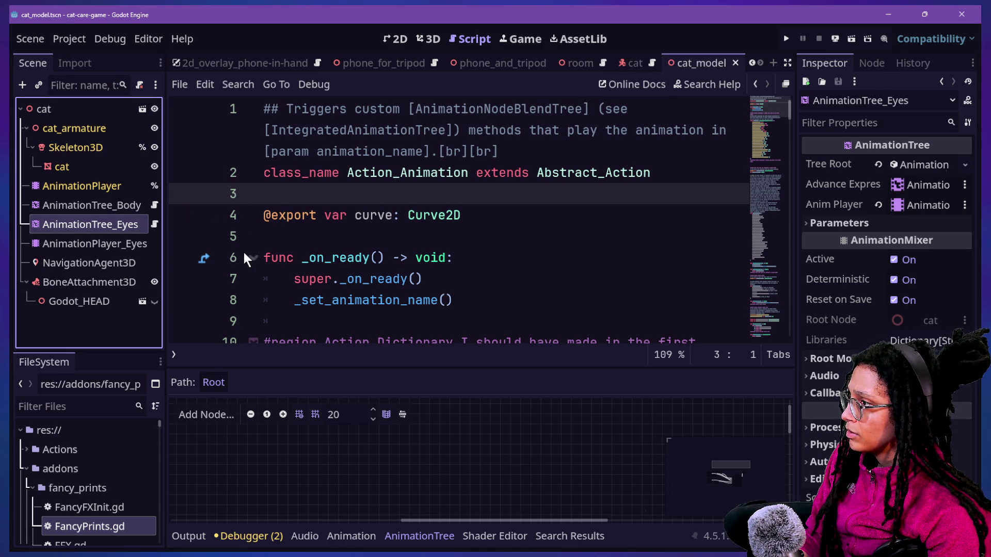
pyautogui.click(174, 354)
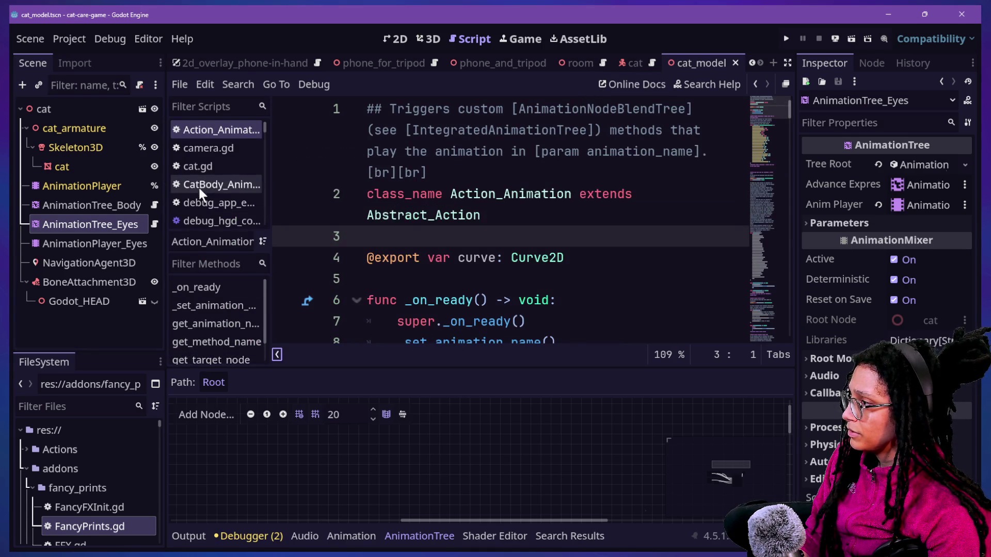
pyautogui.scroll(-3, 205, 181)
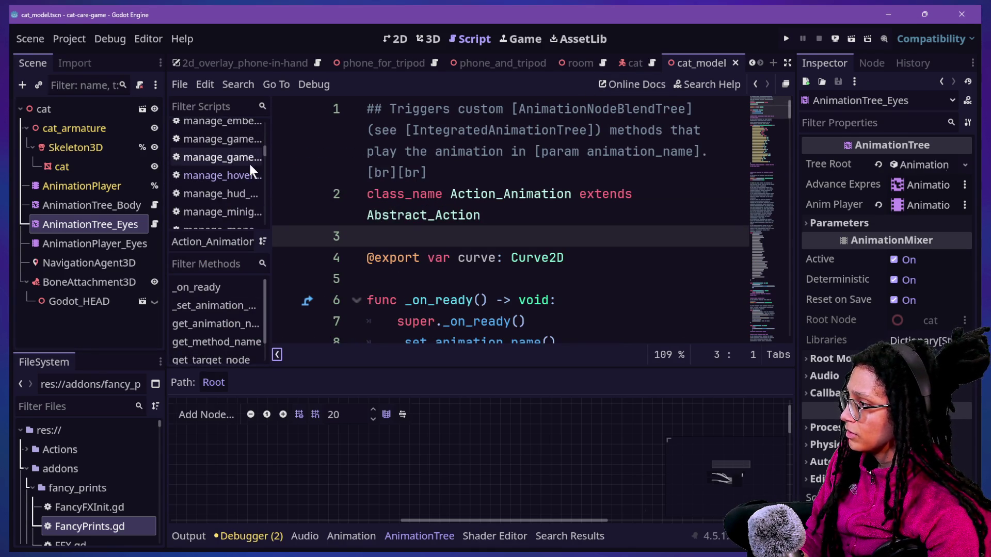
pyautogui.moveTo(267, 152)
pyautogui.mouseDown()
pyautogui.moveTo(269, 223)
pyautogui.moveTo(253, 123)
pyautogui.mouseUp()
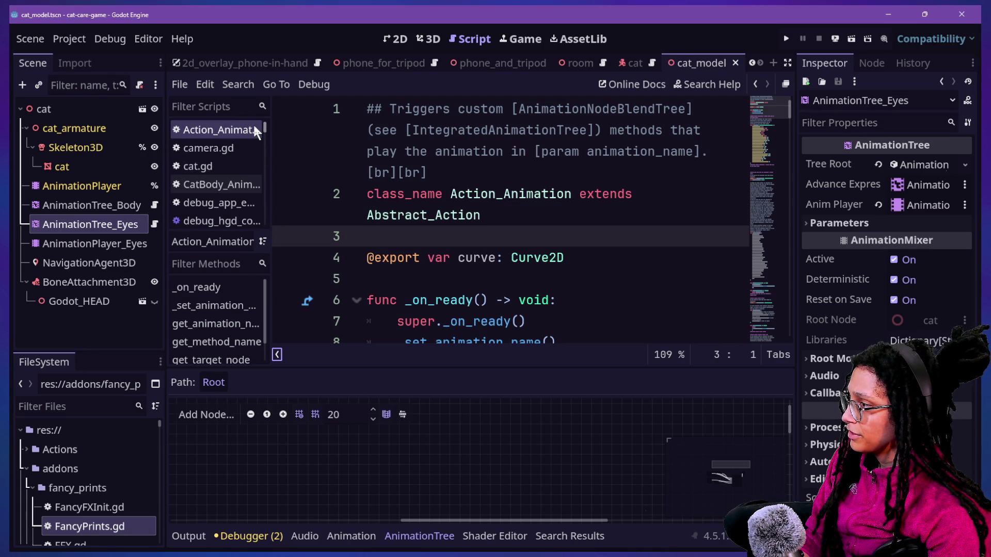
pyautogui.keyDown('shift'); pyautogui.click(356, 172); pyautogui.keyUp('shift')
pyautogui.click(534, 175)
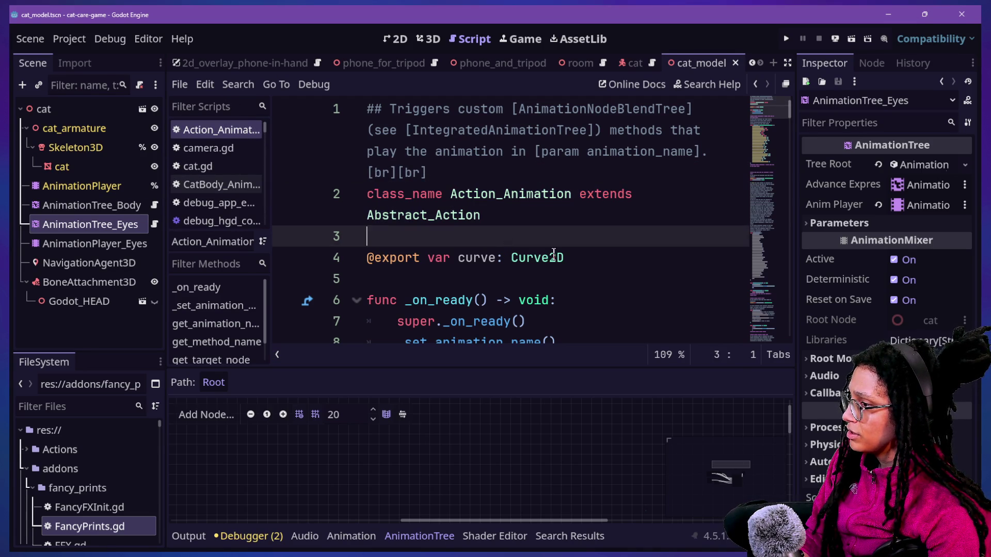
pyautogui.moveTo(508, 243); pyautogui.dragTo(568, 258)
pyautogui.hotkey('ctrl', 'c')
pyautogui.press('BackSpace')
pyautogui.press('BackSpace')
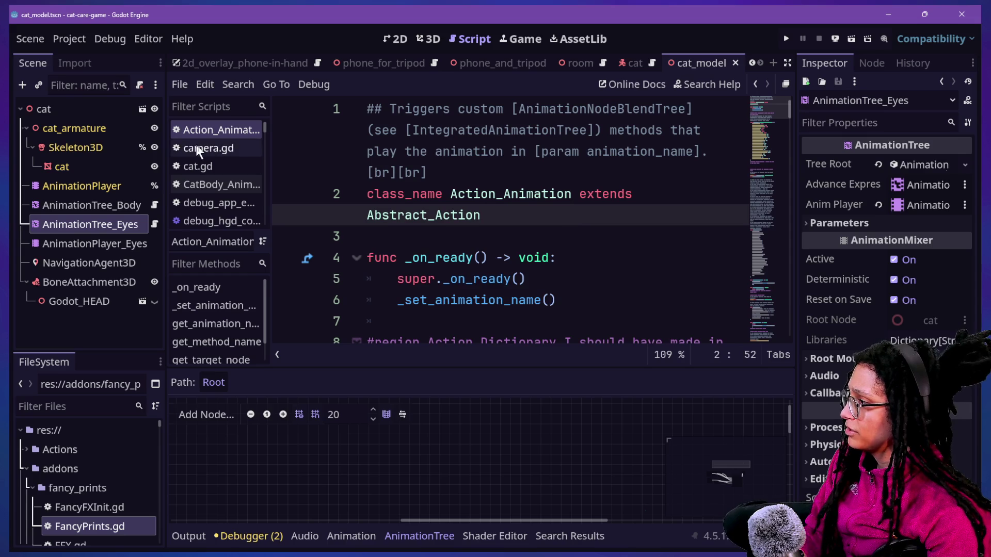
# Step: Paste the curve export line below class_name in the CatBody_AnimationTree script
pyautogui.click(149, 208)
pyautogui.click(648, 127)
pyautogui.press('Return')
pyautogui.press('Return')
pyautogui.hotkey('ctrl', 'v')
pyautogui.click(566, 154)
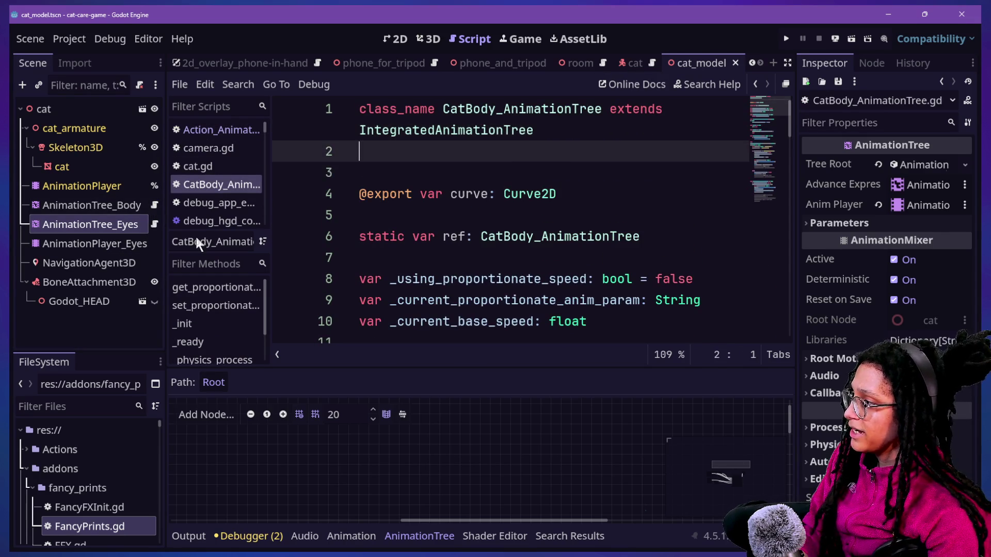
# Step: Save, then select AnimationTree_Body to see its new empty Curve property in the Inspector
pyautogui.hotkey('ctrl', 's')
pyautogui.click(75, 244)
pyautogui.click(78, 225)
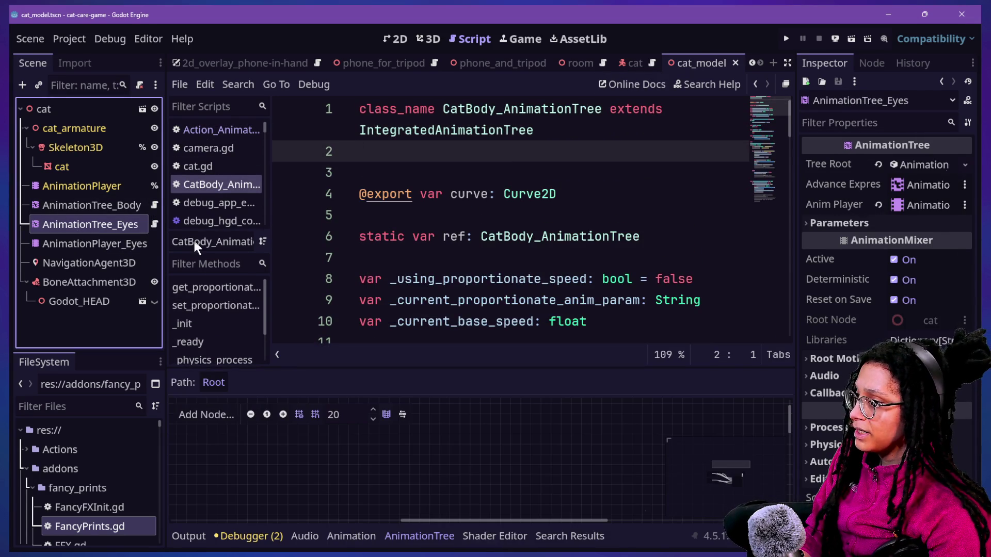
pyautogui.click(88, 208)
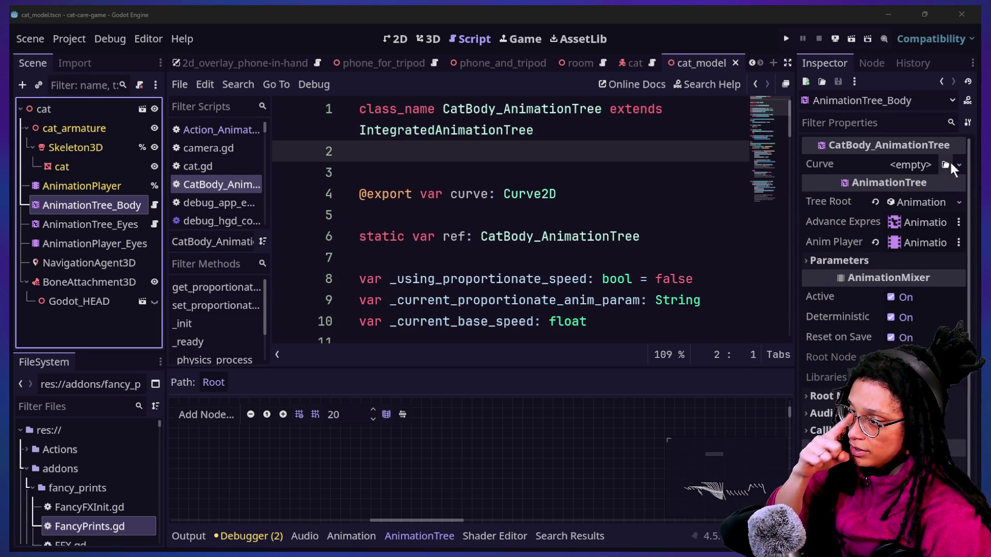
pyautogui.doubleClick(543, 194)
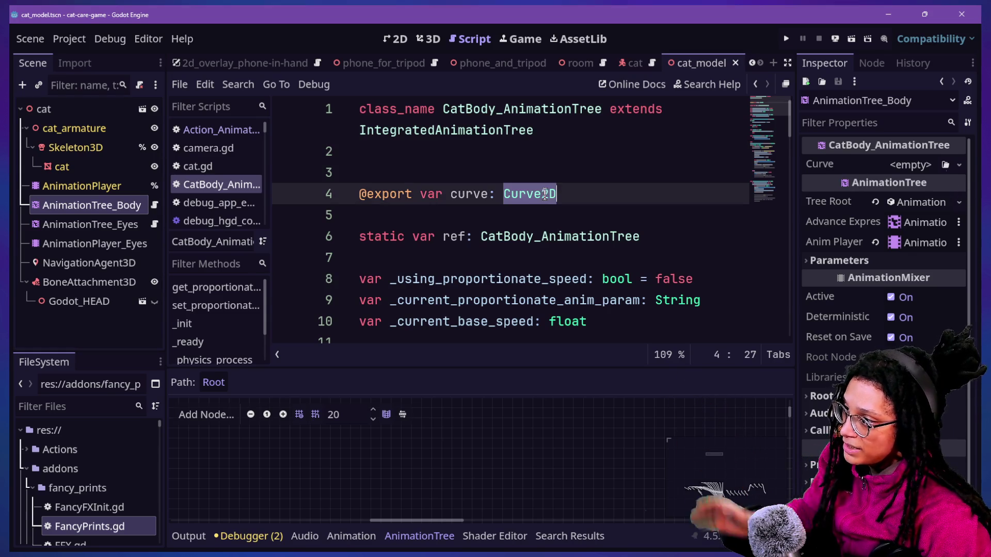
# Step: Change the curve variable's type on line 4 from Curve2D to Texture2D and list the available texture types
pyautogui.write('Text')
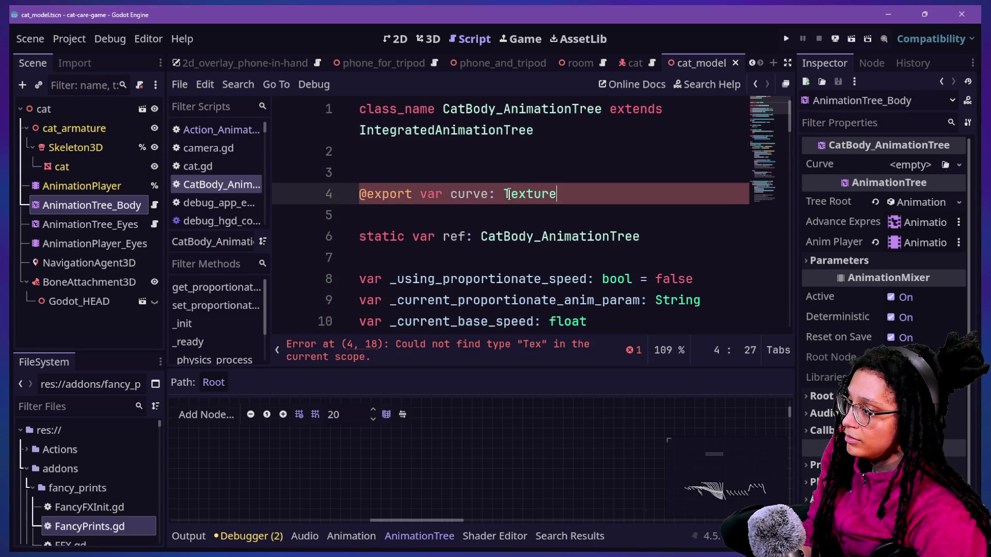
pyautogui.write('3')
pyautogui.press('BackSpace')
pyautogui.write('2D')
pyautogui.press('Escape')
pyautogui.press('Up')
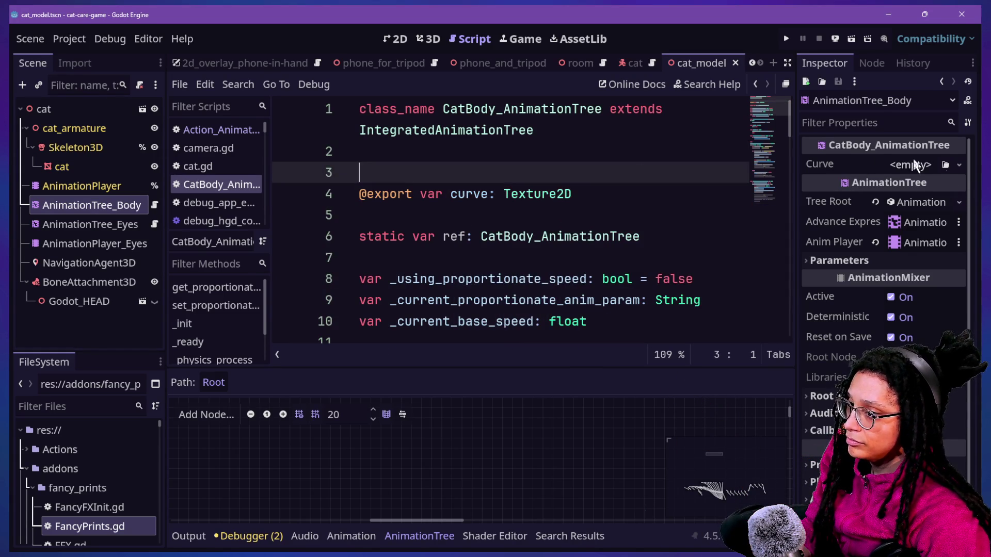
pyautogui.doubleClick(473, 191)
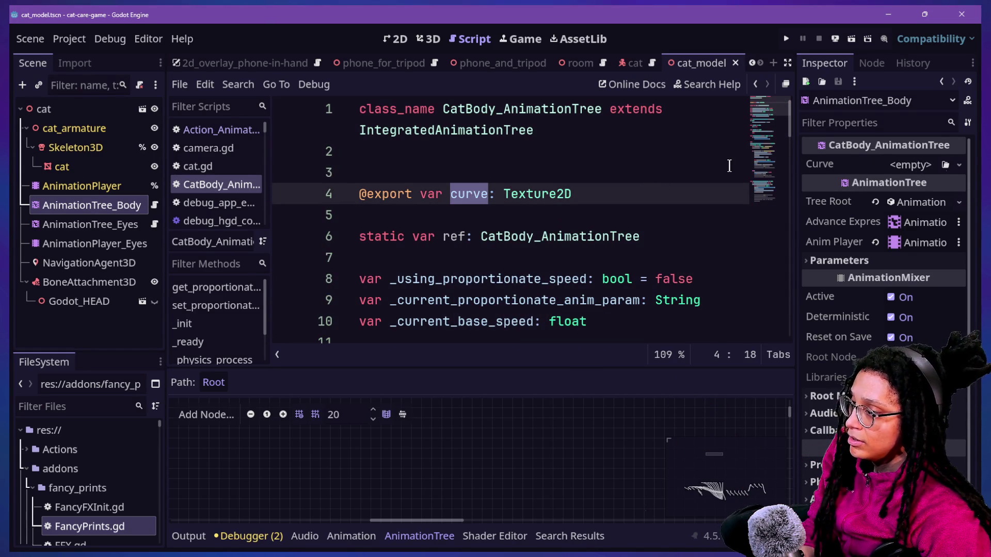
pyautogui.click(959, 165)
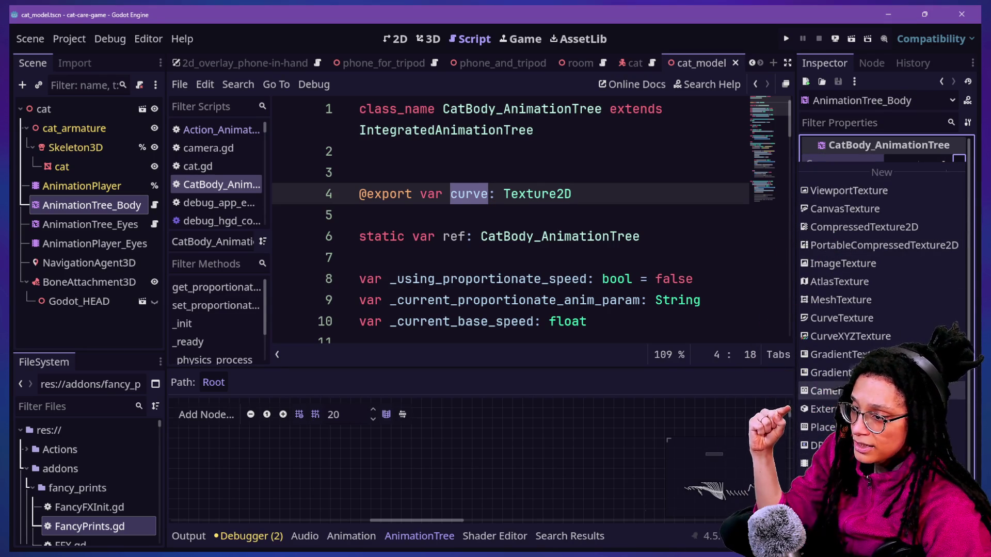
# Step: Create a new gradient texture for Curve and add a green middle stop
pyautogui.click(888, 354)
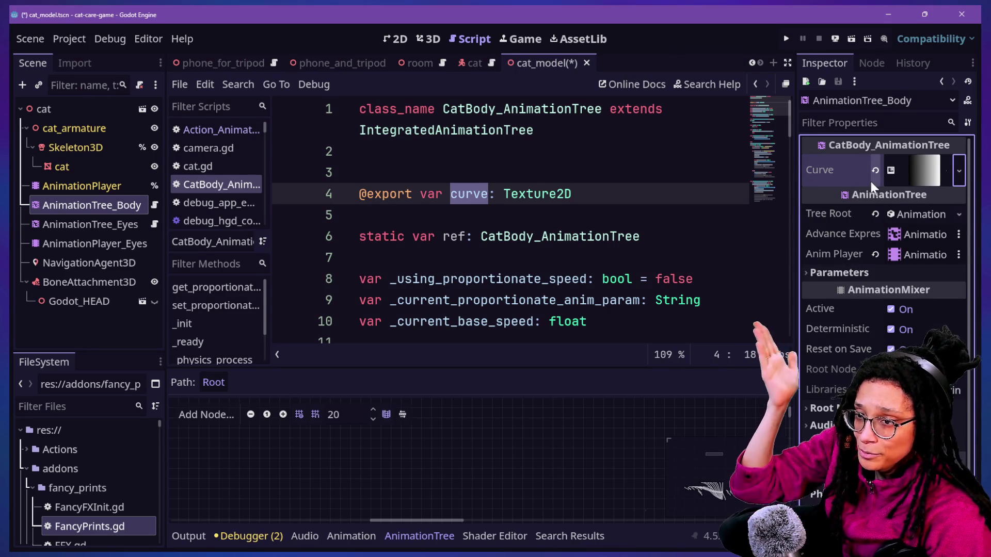
pyautogui.click(907, 173)
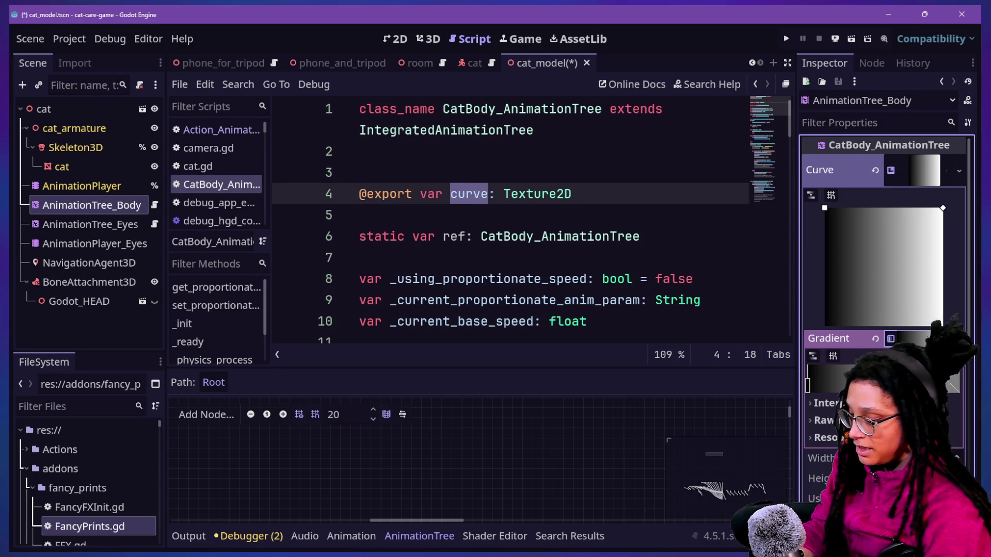
pyautogui.click(926, 341)
pyautogui.moveTo(841, 384); pyautogui.dragTo(869, 389)
pyautogui.click(943, 382)
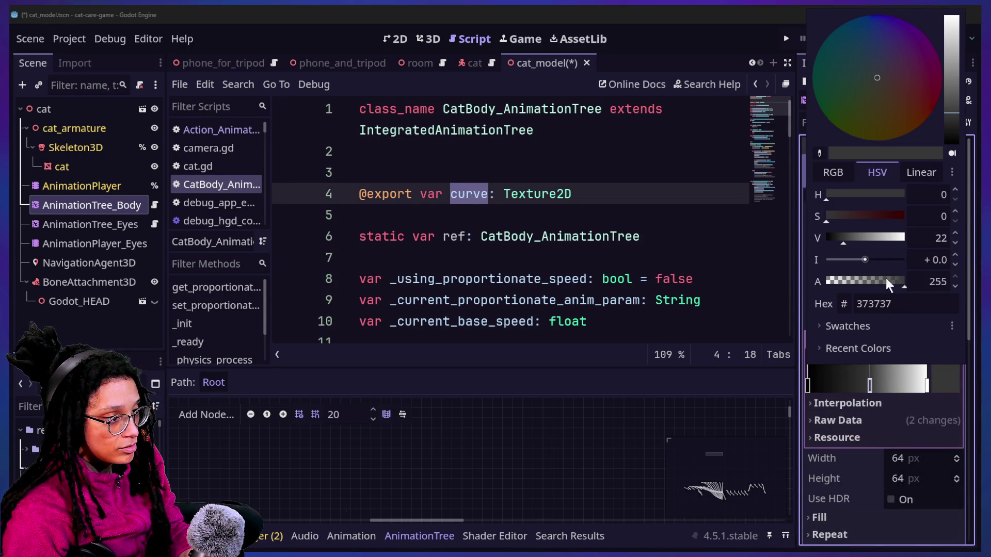
pyautogui.click(890, 216)
pyautogui.moveTo(873, 194); pyautogui.dragTo(851, 196)
# Step: Set the gradient's left stop to purple 9c00a1
pyautogui.click(809, 385)
pyautogui.click(809, 385)
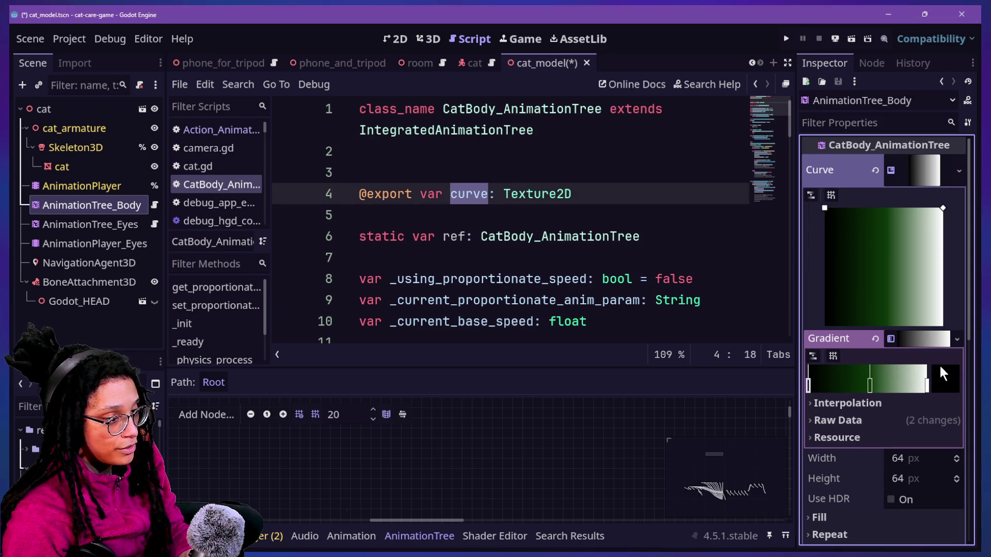
pyautogui.click(943, 370)
pyautogui.click(832, 175)
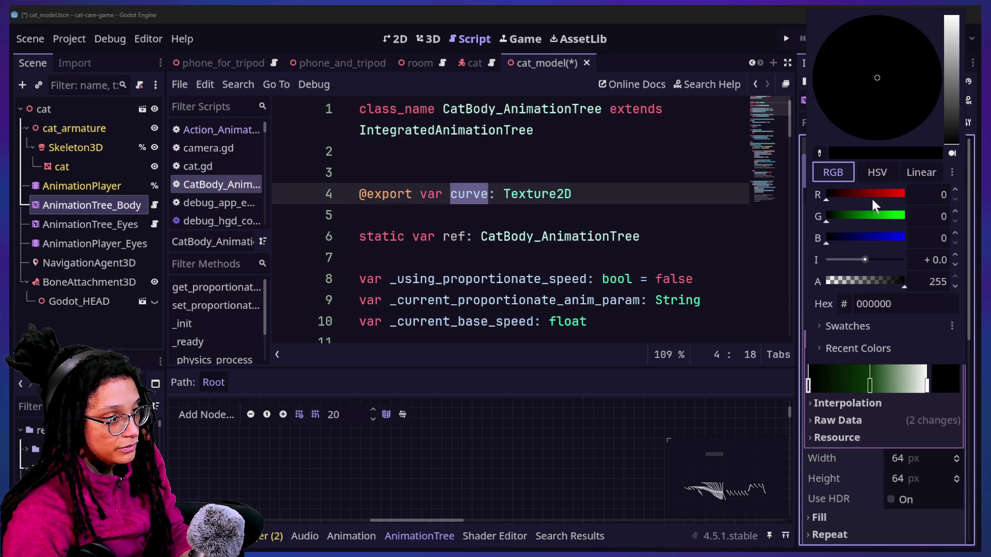
pyautogui.click(888, 195)
pyautogui.click(874, 194)
pyautogui.click(876, 238)
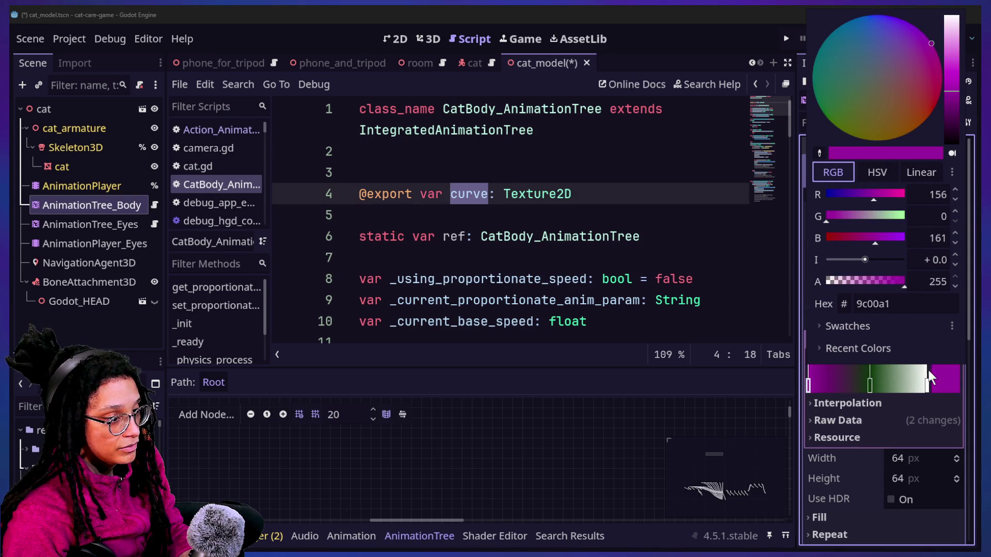
pyautogui.click(927, 390)
pyautogui.click(934, 385)
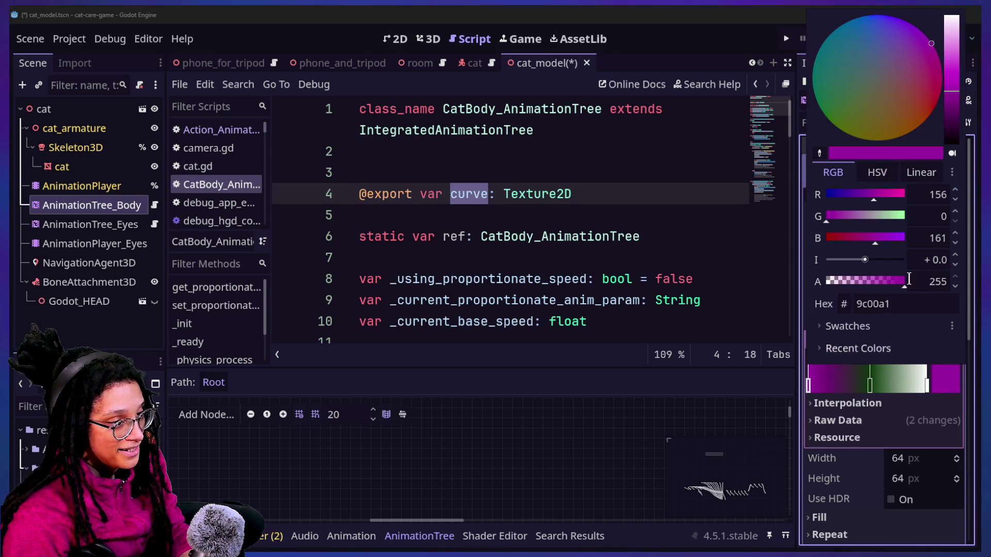
pyautogui.click(885, 216)
pyautogui.click(852, 402)
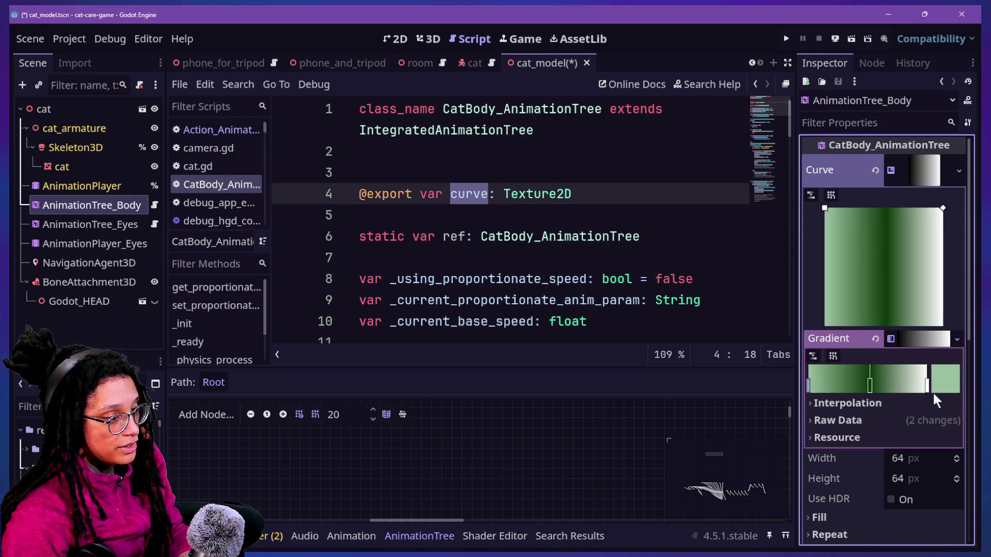
pyautogui.hotkey('ctrl', 'z')
# Step: Set the gradient's right stop to yellow and collapse the Curve texture details
pyautogui.click(927, 385)
pyautogui.click(945, 379)
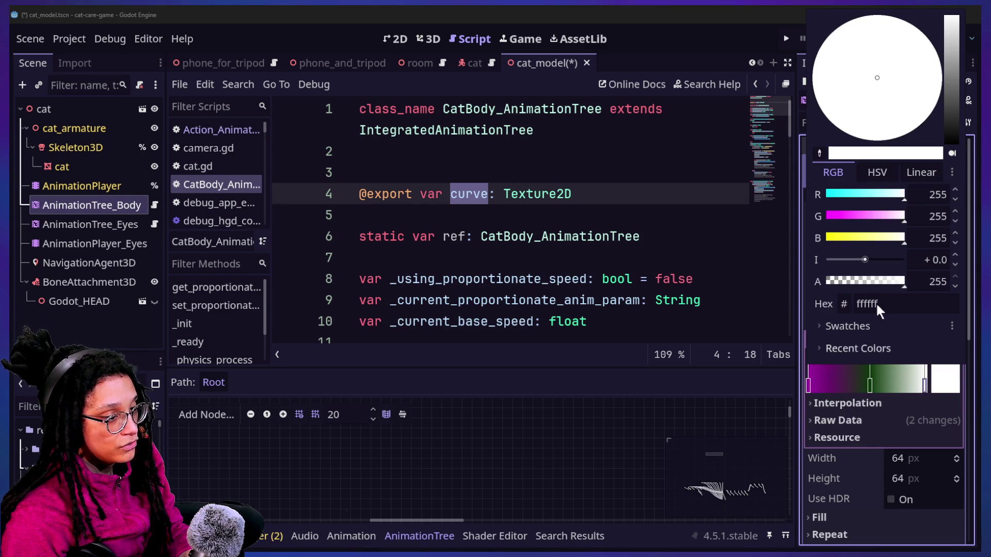
pyautogui.click(854, 241)
pyautogui.click(871, 404)
pyautogui.click(892, 170)
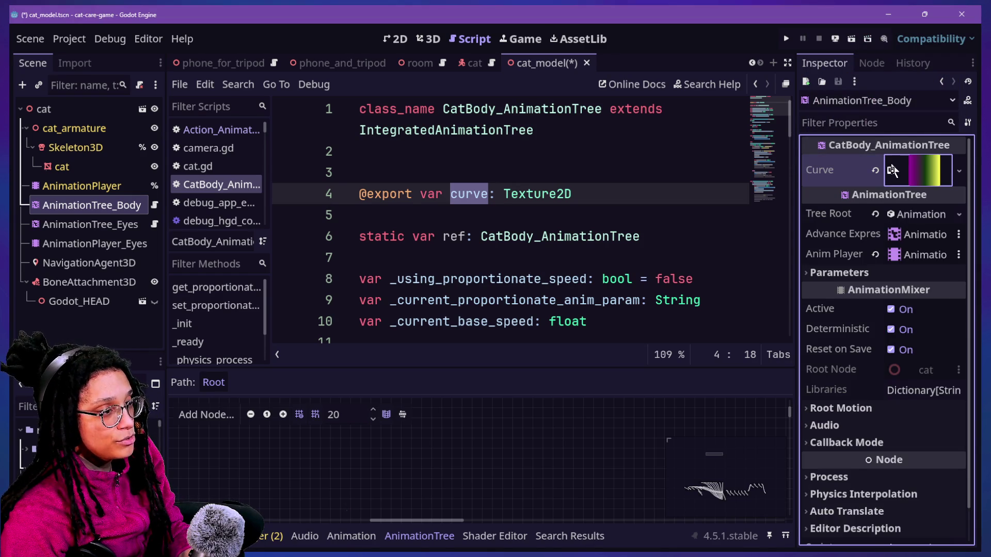
pyautogui.moveTo(595, 200); pyautogui.dragTo(583, 177)
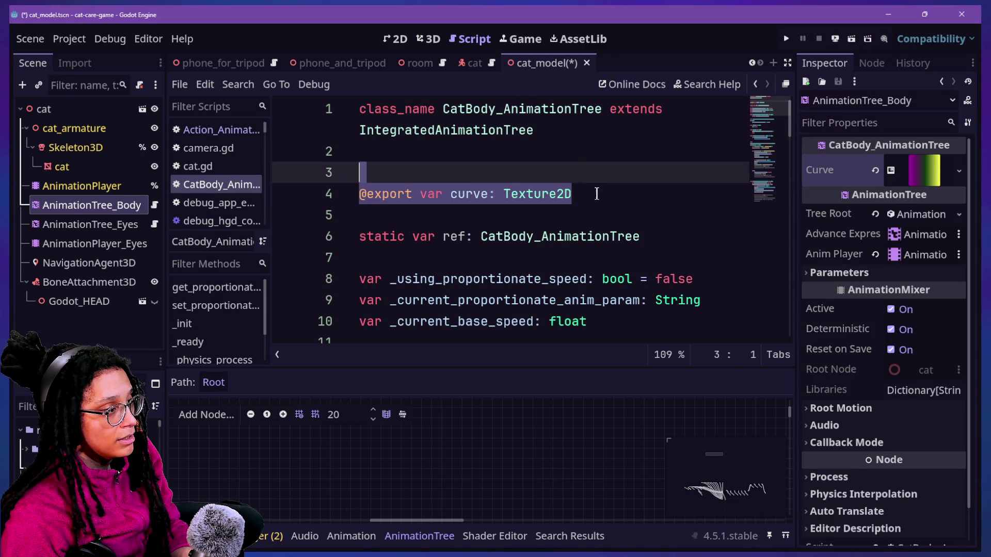
pyautogui.click(602, 189)
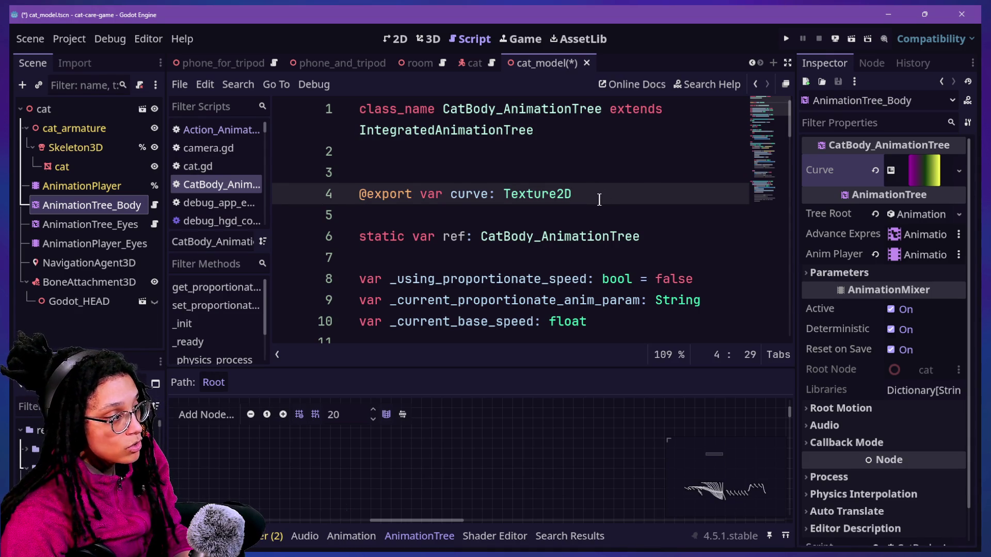
pyautogui.press('Return')
pyautogui.write('@expoir')
pyautogui.press('BackSpace')
pyautogui.press('BackSpace')
pyautogui.press('BackSpace')
pyautogui.write('prot var')
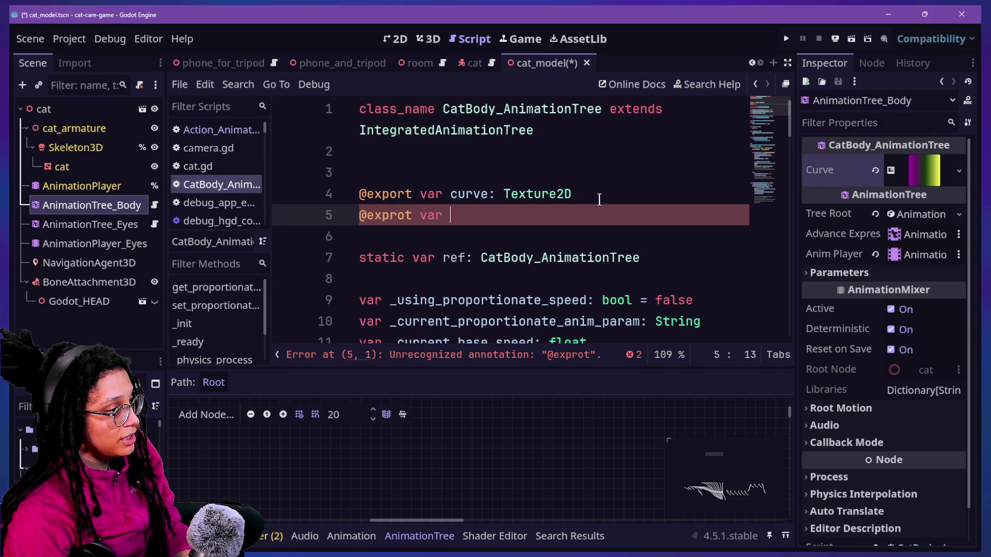
pyautogui.press('BackSpace')
pyautogui.press('BackSpace')
pyautogui.press('BackSpace')
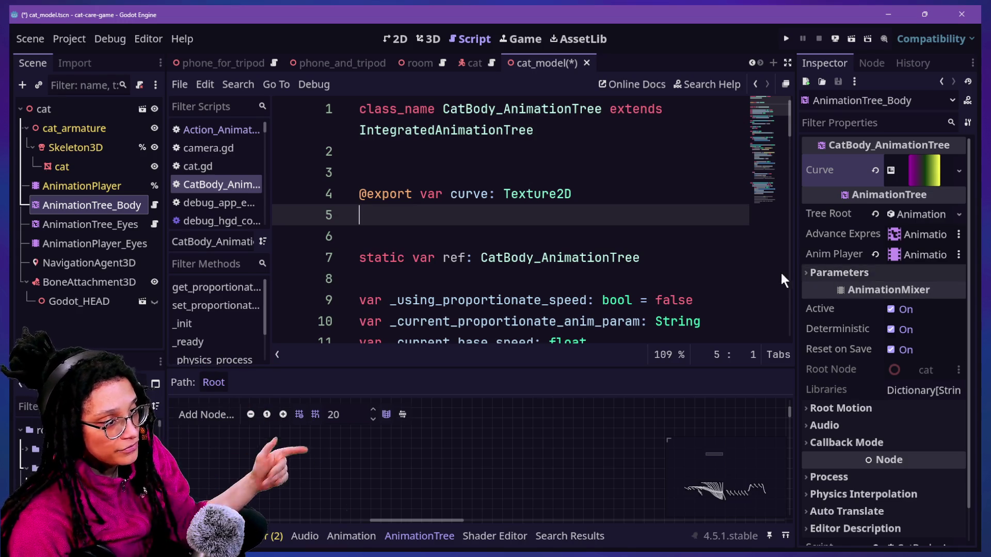
# Step: Rename the exported variable on line 4 from curve to texture
pyautogui.click(933, 175)
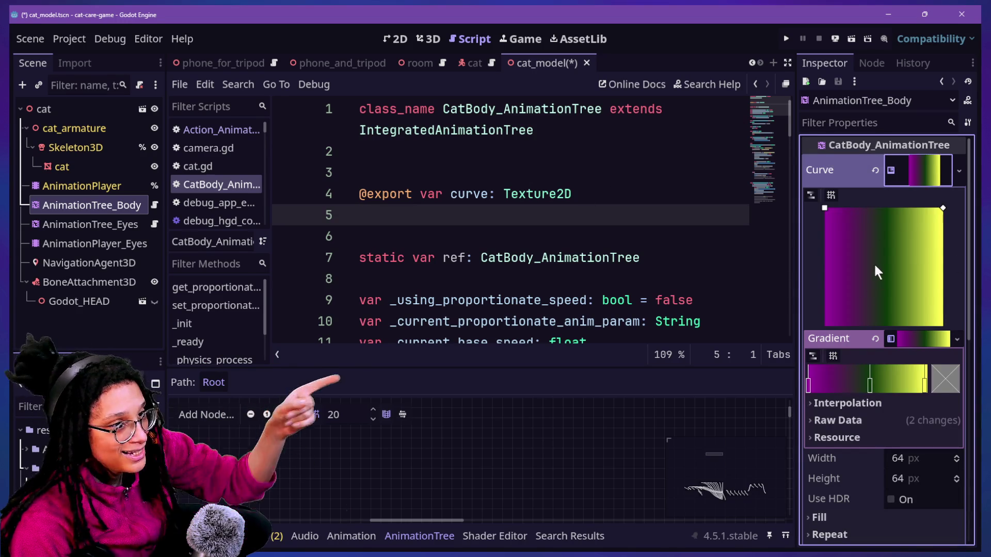
pyautogui.click(478, 194)
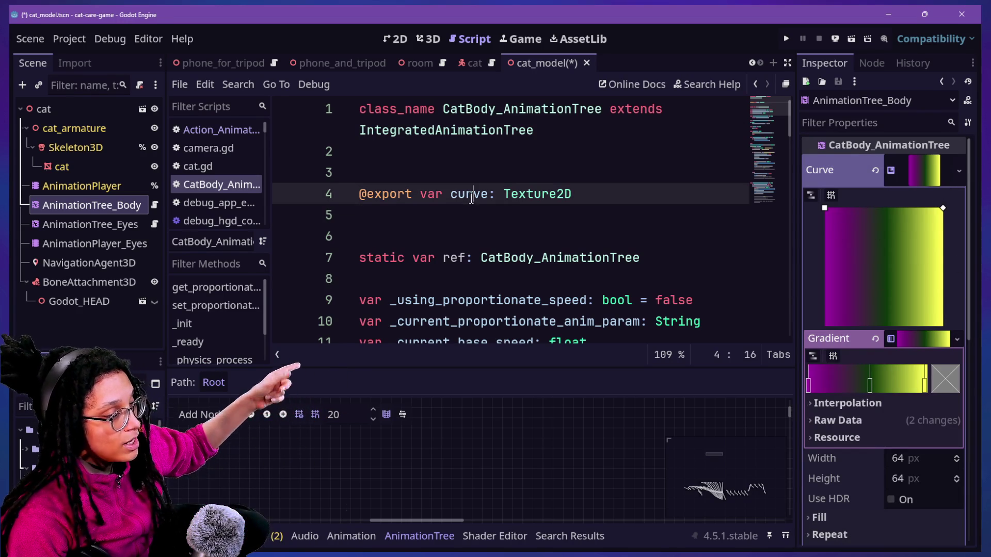
pyautogui.doubleClick(478, 194)
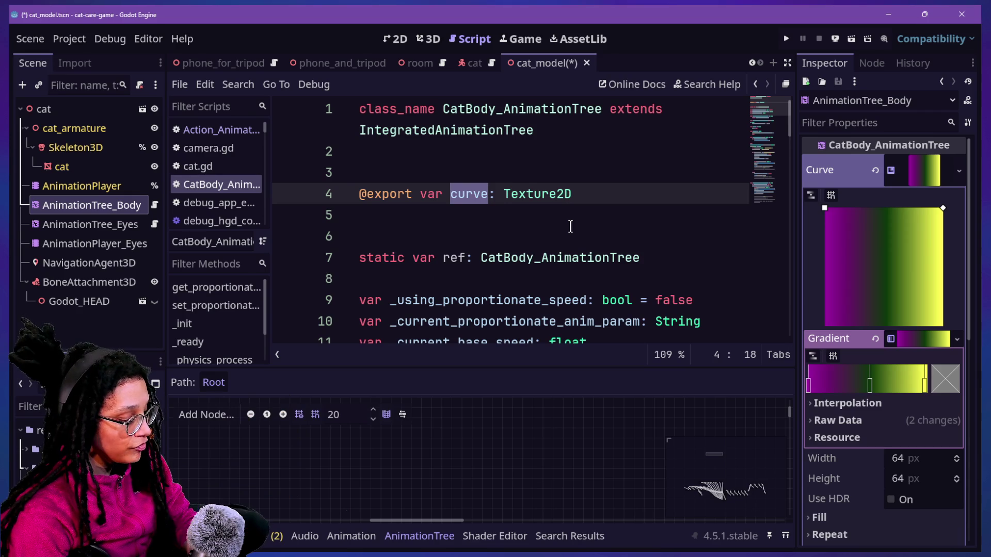
pyautogui.write('texture')
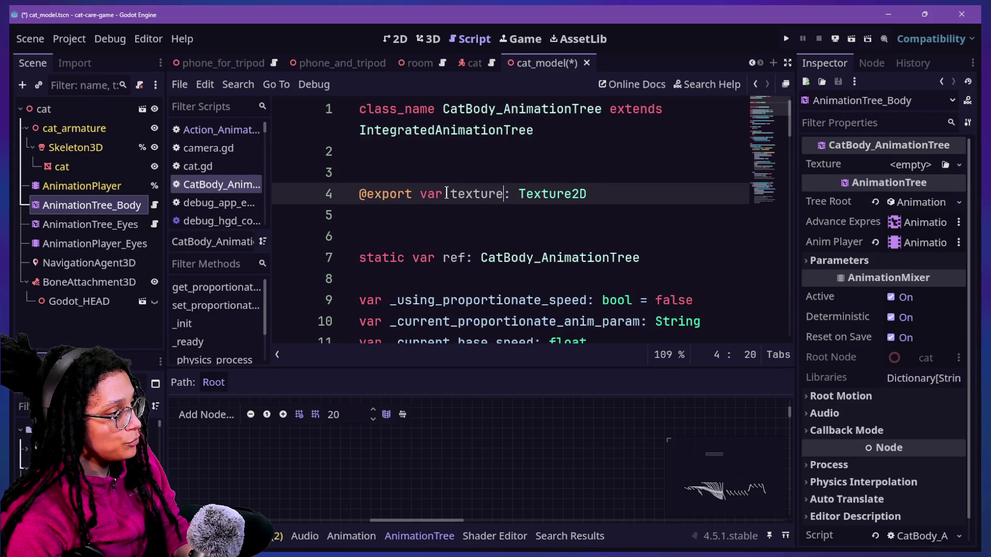
# Step: Rename the variable back to curve and undo a half-typed declaration on line 5
pyautogui.moveTo(449, 193); pyautogui.dragTo(519, 194)
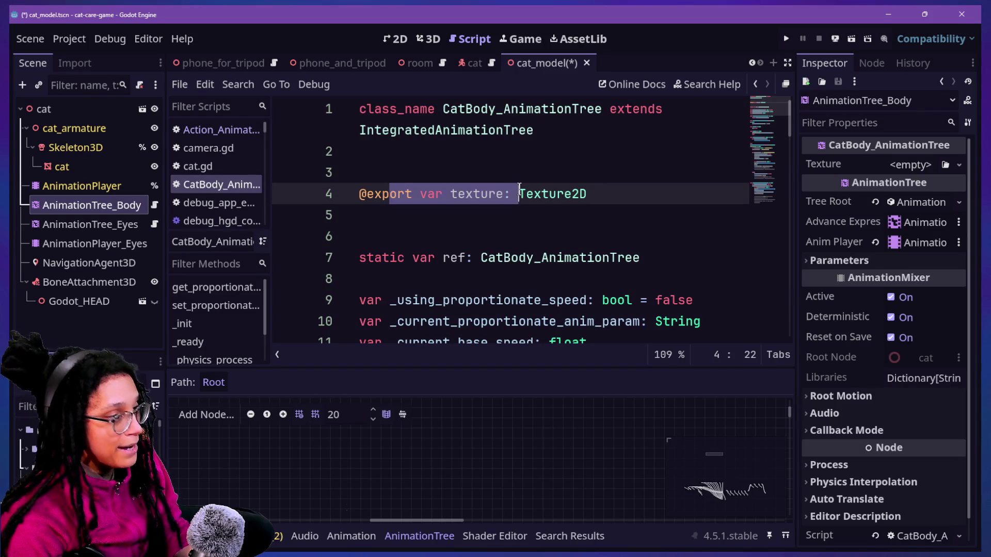
pyautogui.click(519, 193)
pyautogui.write('curve')
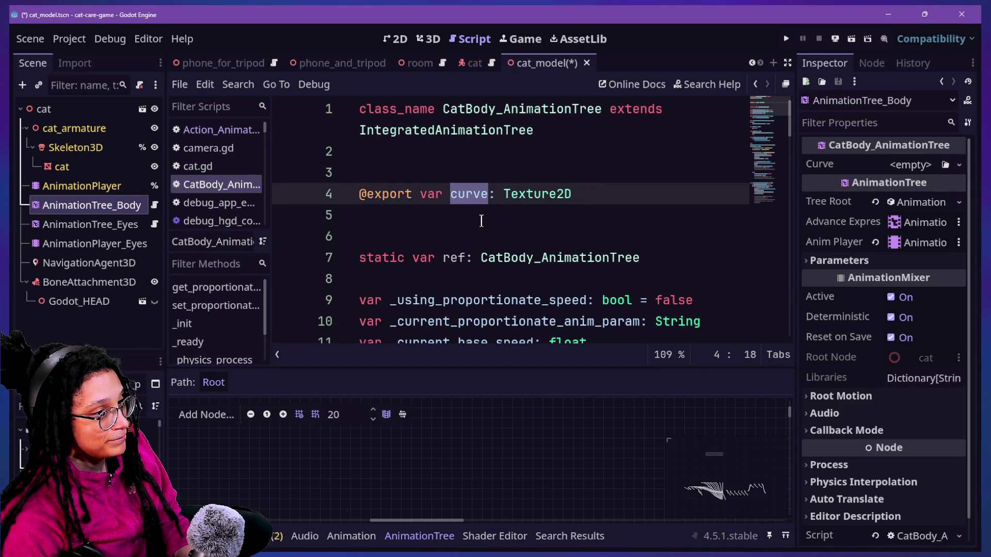
pyautogui.click(426, 234)
pyautogui.click(452, 193)
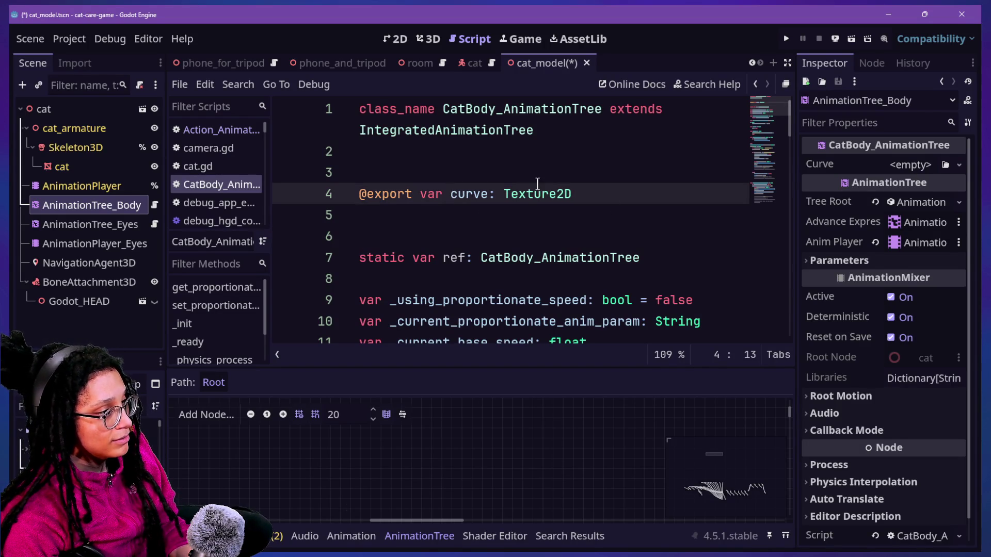
pyautogui.click(721, 217)
pyautogui.write('@export var c')
pyautogui.hotkey('ctrl', 'z')
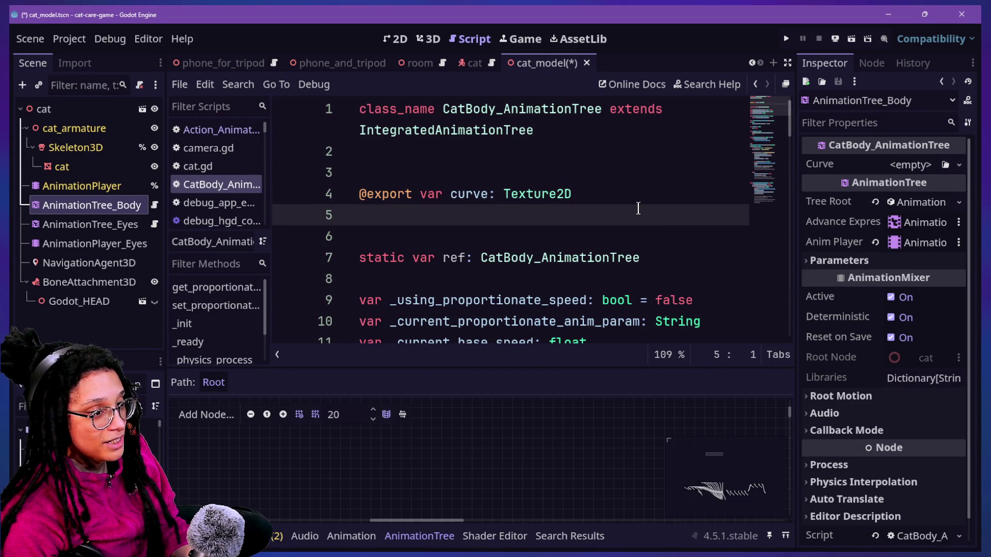
pyautogui.hotkey('ctrl', 'z')
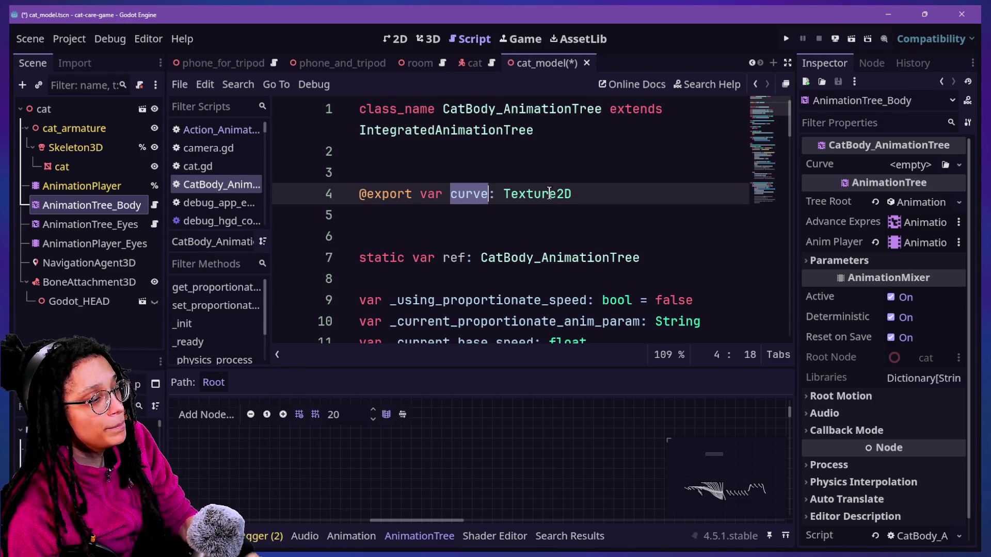
# Step: Dismiss the Texture2D documentation popup and restore the displaced letter v in curve
pyautogui.moveTo(552, 201)
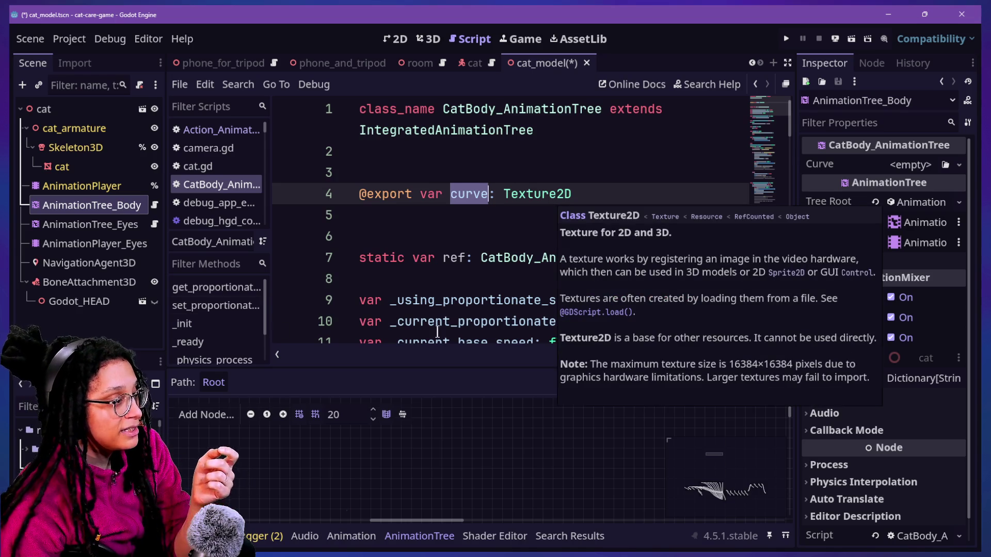
pyautogui.click(464, 281)
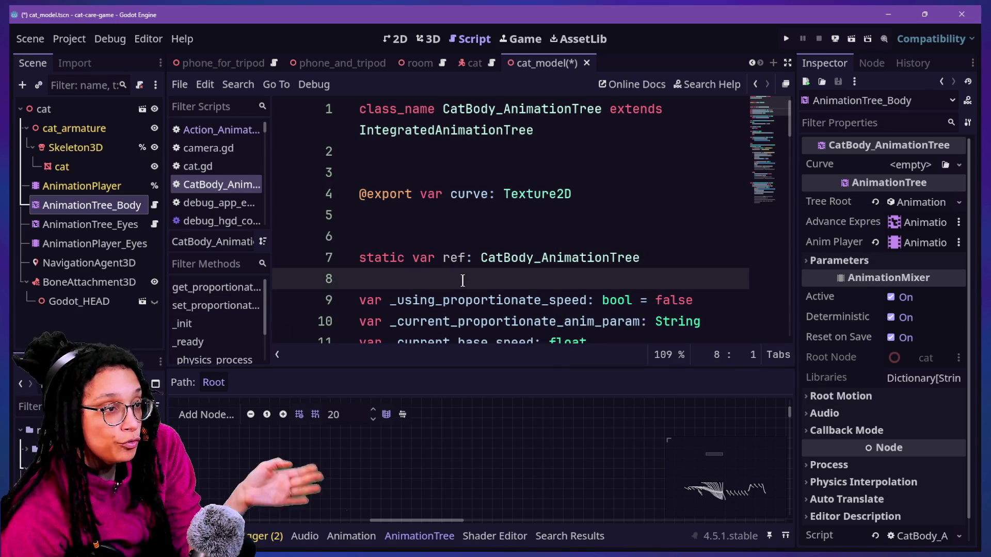
pyautogui.click(475, 189)
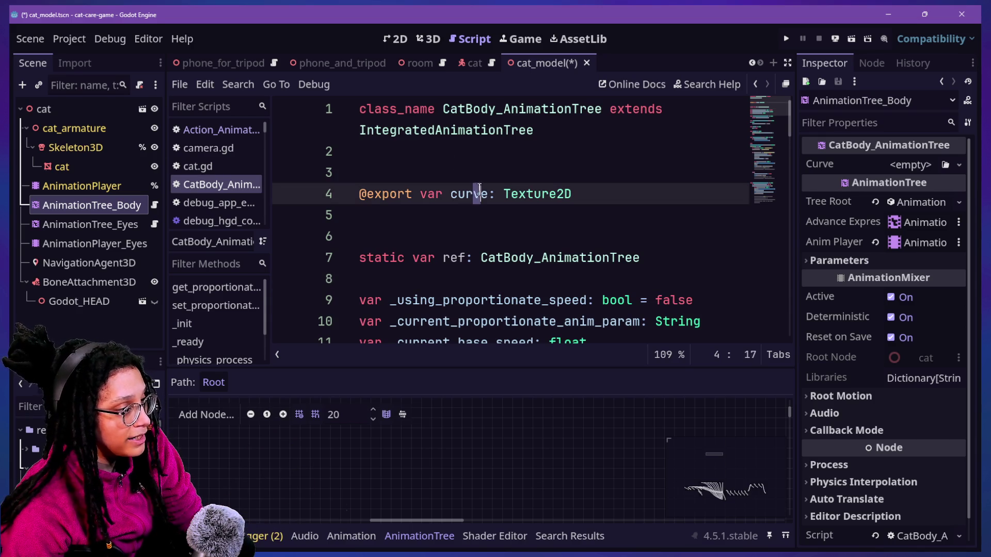
pyautogui.moveTo(475, 194)
pyautogui.mouseDown()
pyautogui.moveTo(486, 232)
pyautogui.moveTo(363, 236)
pyautogui.mouseUp()
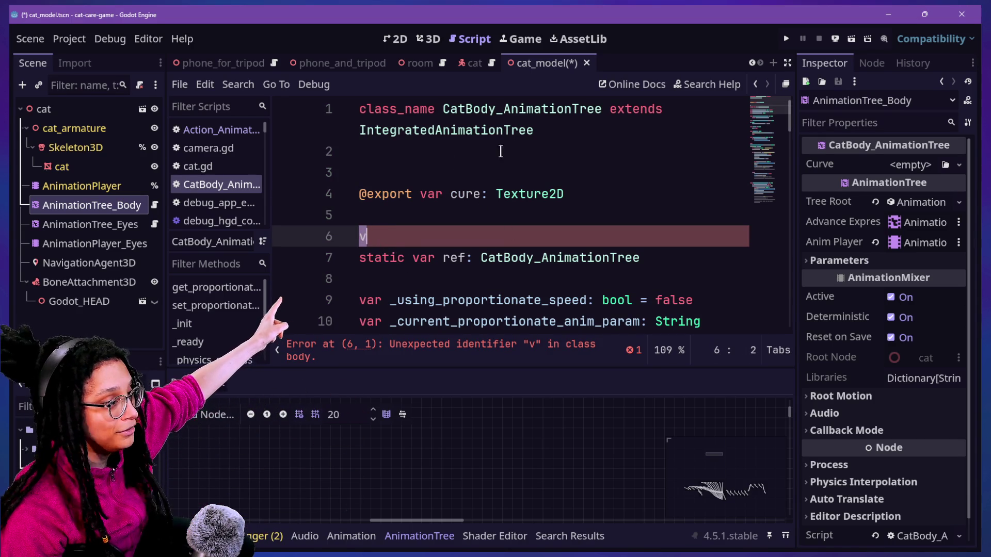
pyautogui.click(433, 192)
pyautogui.click(465, 194)
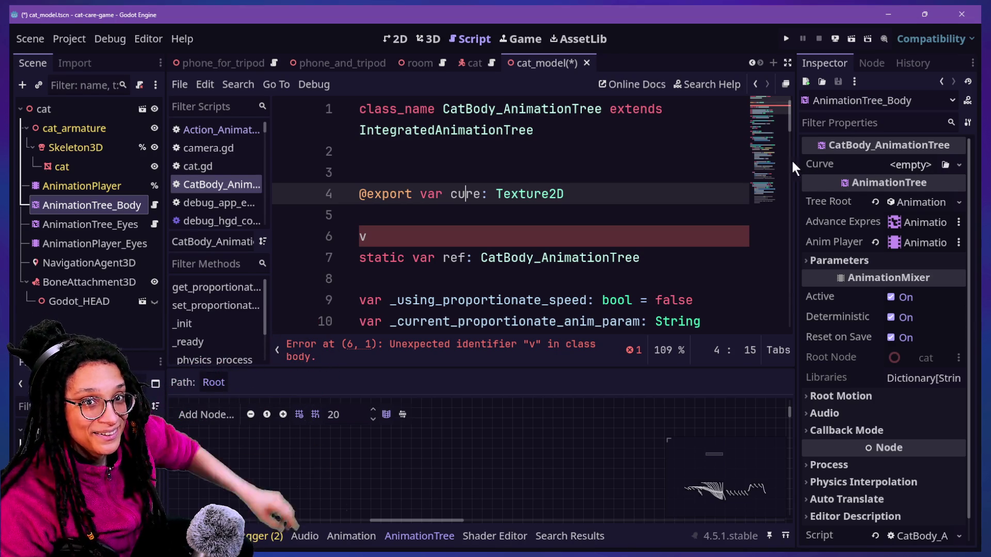
pyautogui.press('Right')
pyautogui.write('v')
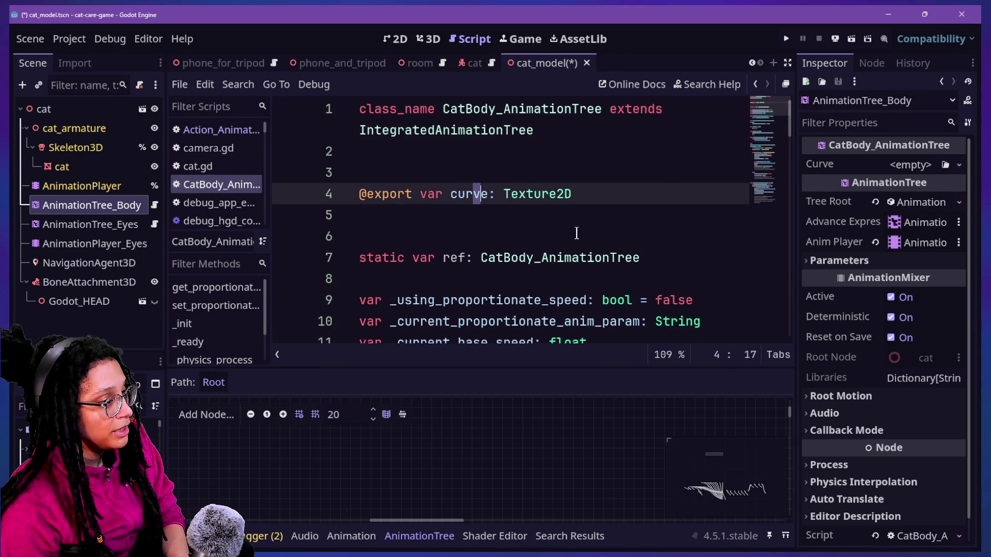
# Step: Delete the curve export declaration on lines 3–5 and save the cat model scene
pyautogui.moveTo(578, 236); pyautogui.dragTo(554, 166)
pyautogui.press('BackSpace')
pyautogui.press('BackSpace')
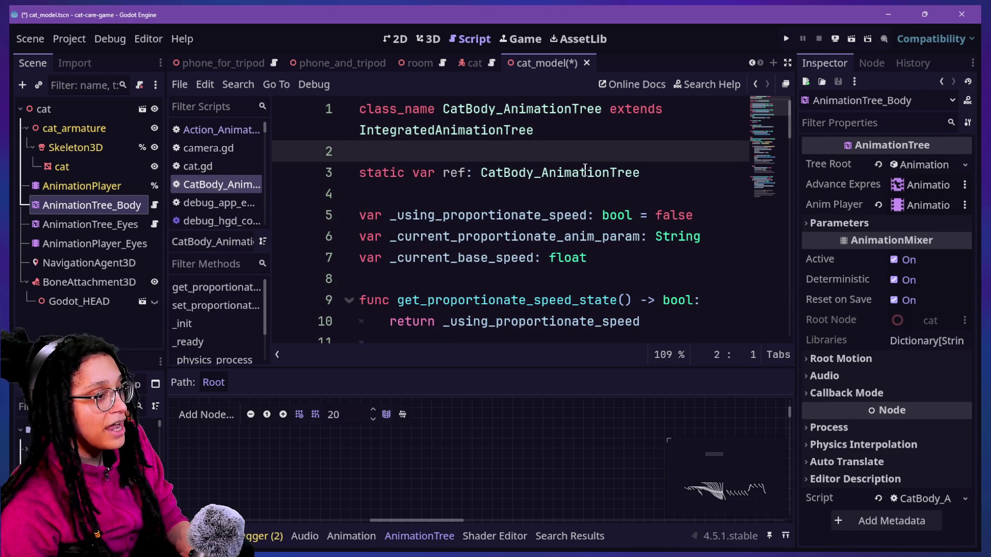
pyautogui.click(585, 172)
pyautogui.hotkey('ctrl', 's')
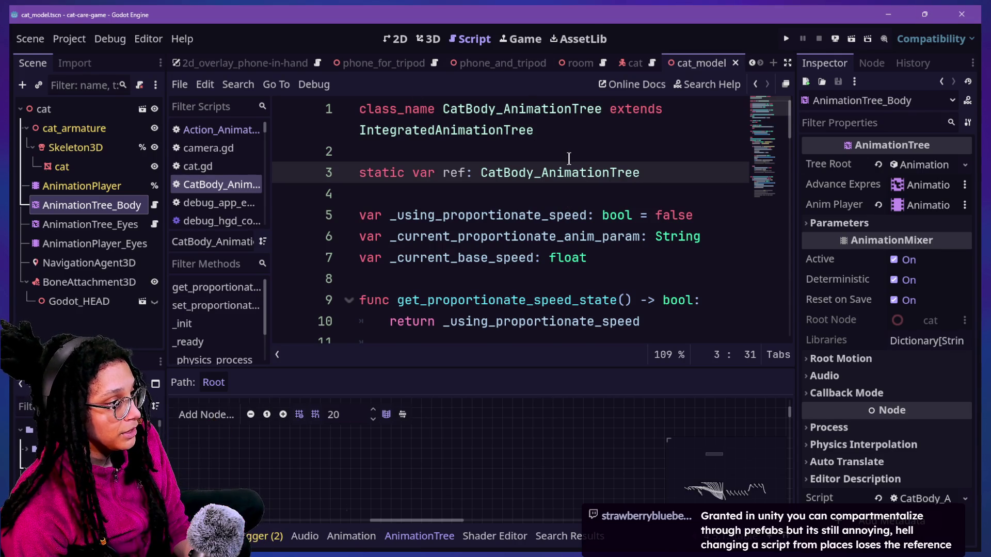
pyautogui.hotkey('ctrl', 'z')
pyautogui.click(420, 195)
pyautogui.press('BackSpace')
pyautogui.press('BackSpace')
pyautogui.press('BackSpace')
pyautogui.scroll(-5, 420, 195)
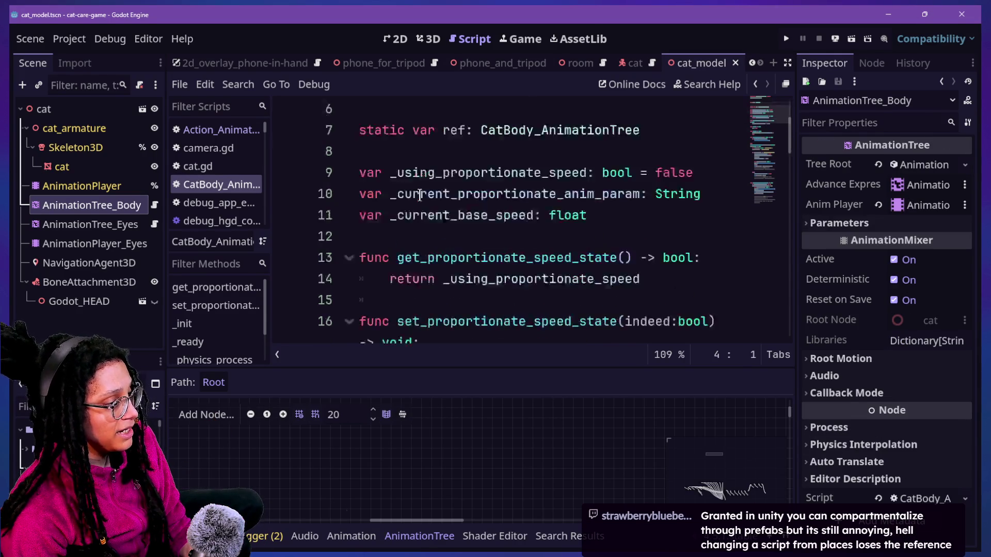
# Step: Remove a half-typed texture line in _ready and return to blank line 3 at the top
pyautogui.click(556, 234)
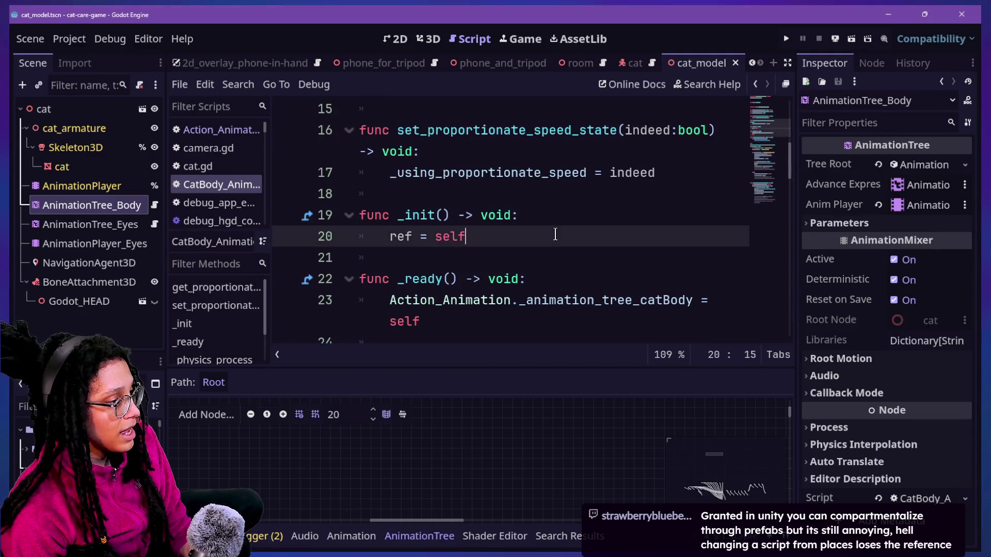
pyautogui.click(553, 279)
pyautogui.press('Return')
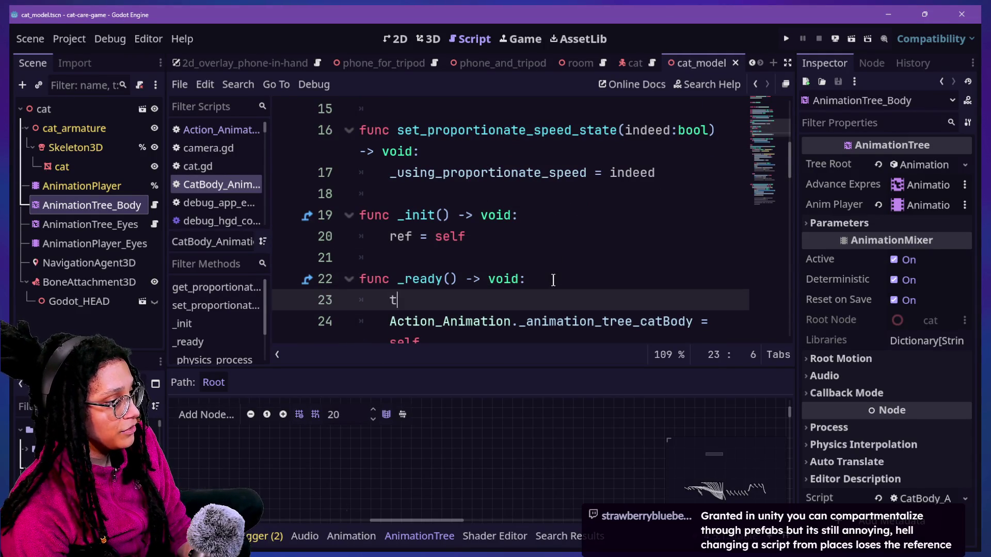
pyautogui.write('exture')
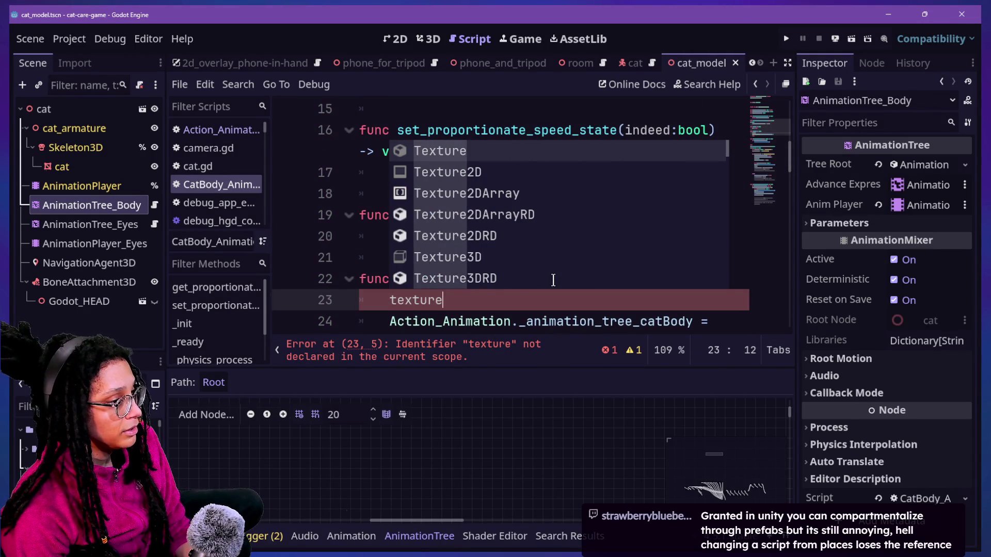
pyautogui.press('BackSpace')
pyautogui.press('BackSpace')
pyautogui.press('BackSpace')
pyautogui.scroll(5, 552, 280)
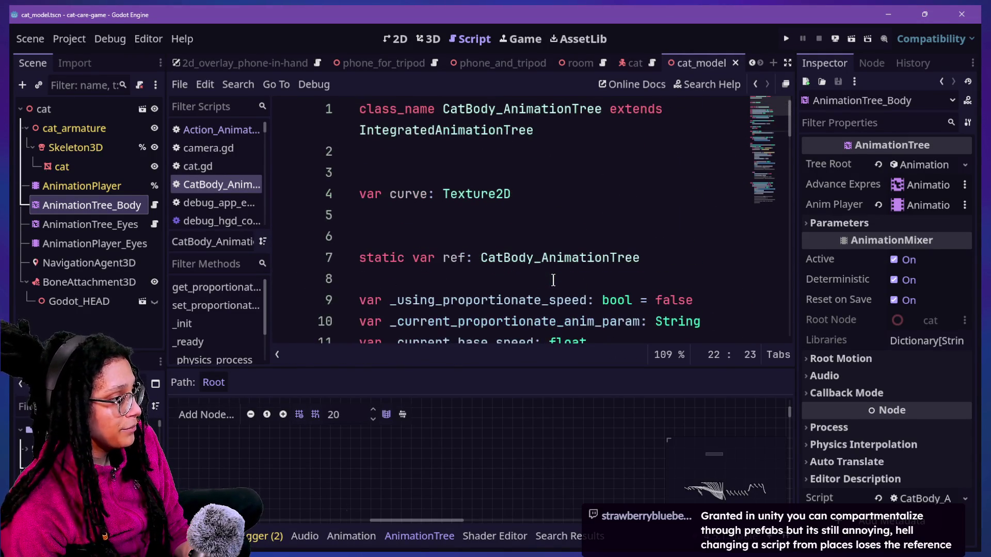
pyautogui.click(579, 175)
# Step: Declare a constant TEXTURE of type Texture2D on line 3
pyautogui.write('nt')
pyautogui.press('BackSpace')
pyautogui.write('st TEX')
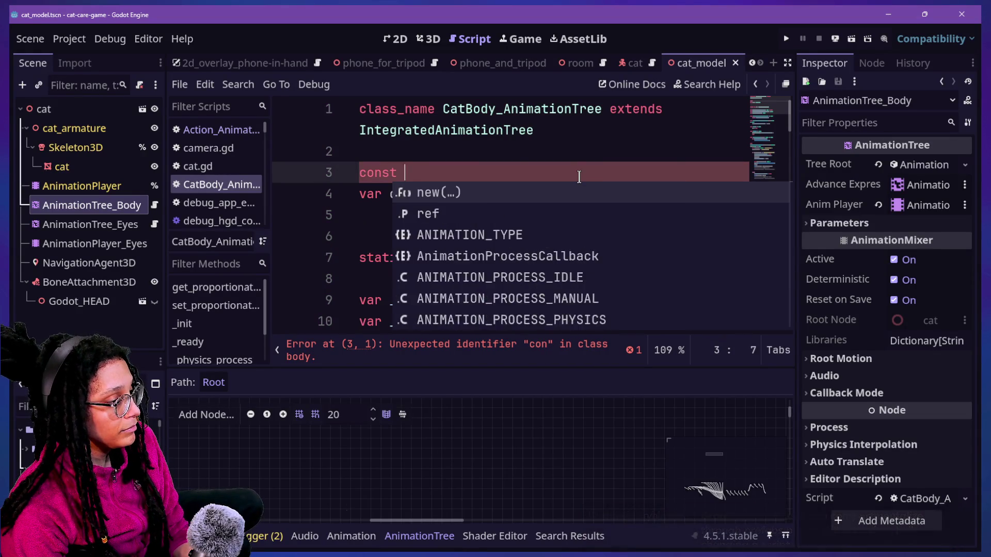
pyautogui.press('Escape')
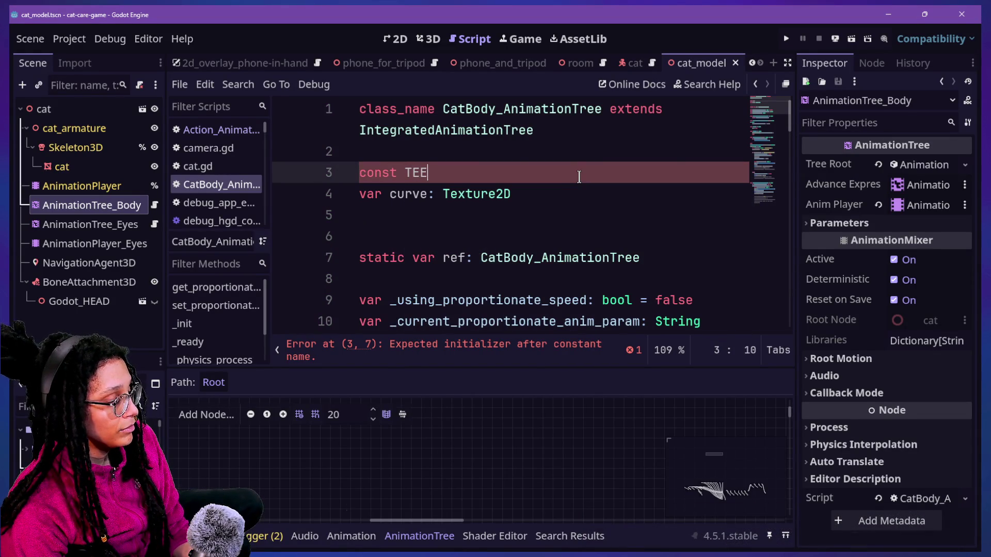
pyautogui.write('E: TE')
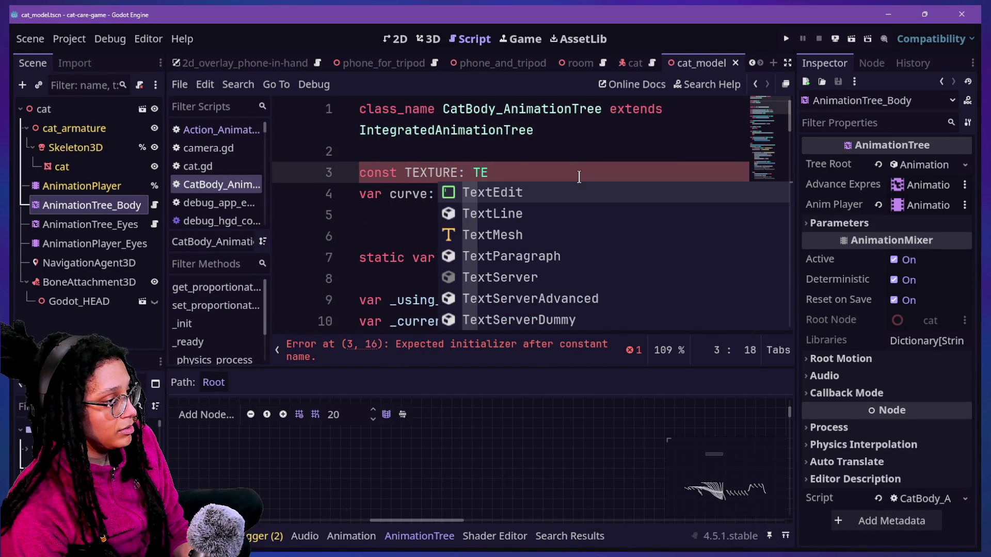
pyautogui.press('BackSpace')
pyautogui.write('exture')
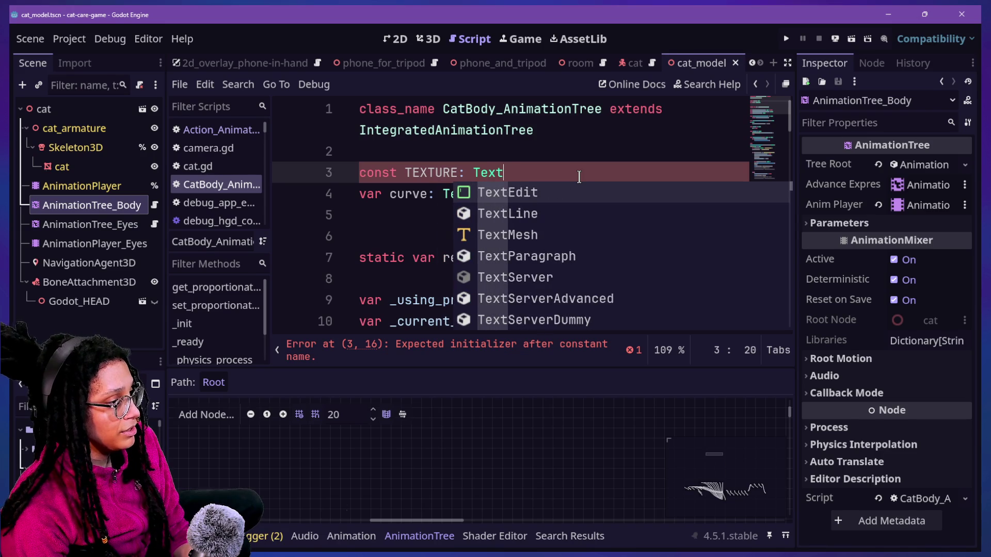
pyautogui.press('Return')
# Step: Make the TEXTURE constant preload the _albedo2.png texture
pyautogui.moveTo(579, 177); pyautogui.dragTo(568, 177)
pyautogui.write('preload')
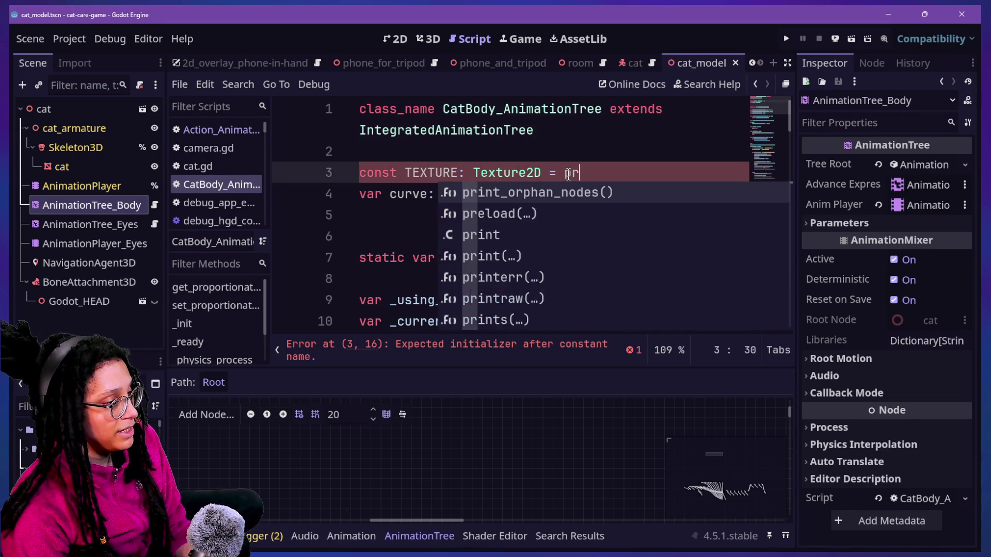
pyautogui.press('Return')
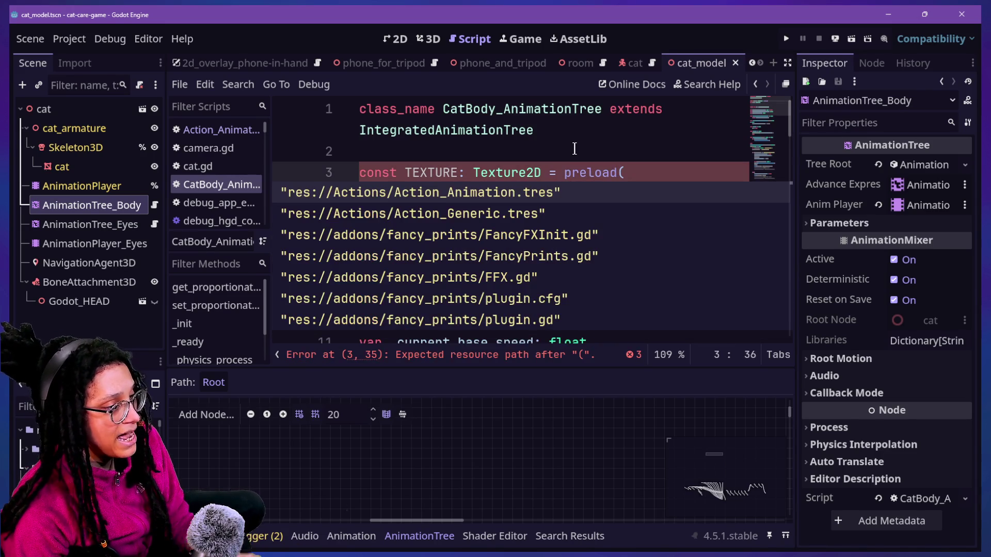
pyautogui.write(')')
pyautogui.press('BackSpace')
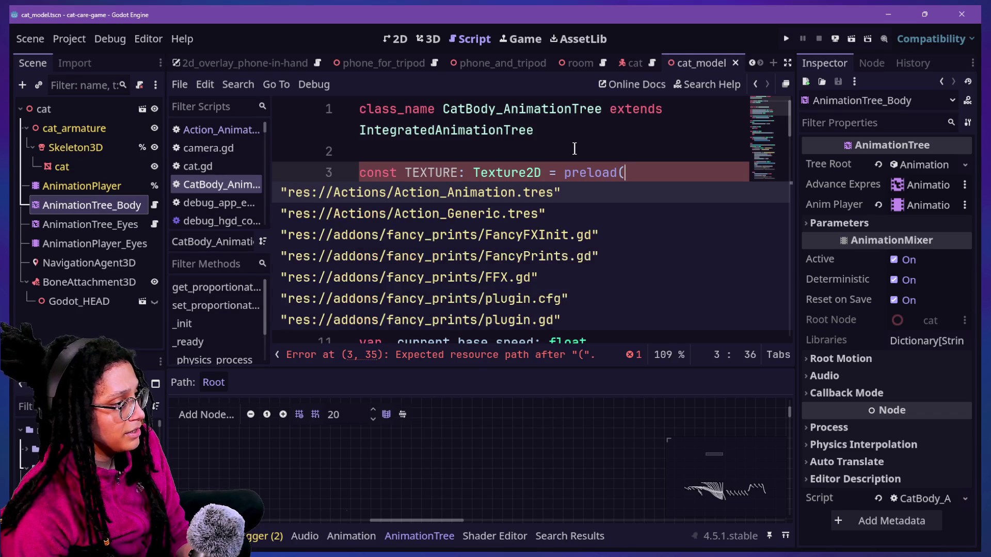
pyautogui.press('Down')
pyautogui.press('Down')
pyautogui.press('Down')
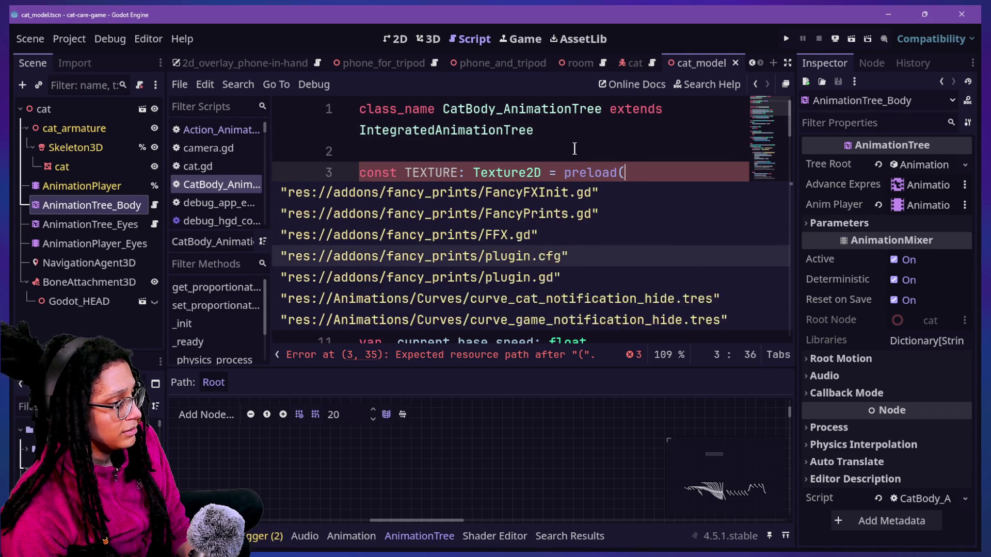
pyautogui.press('Down')
pyautogui.press('Down')
pyautogui.press('Down')
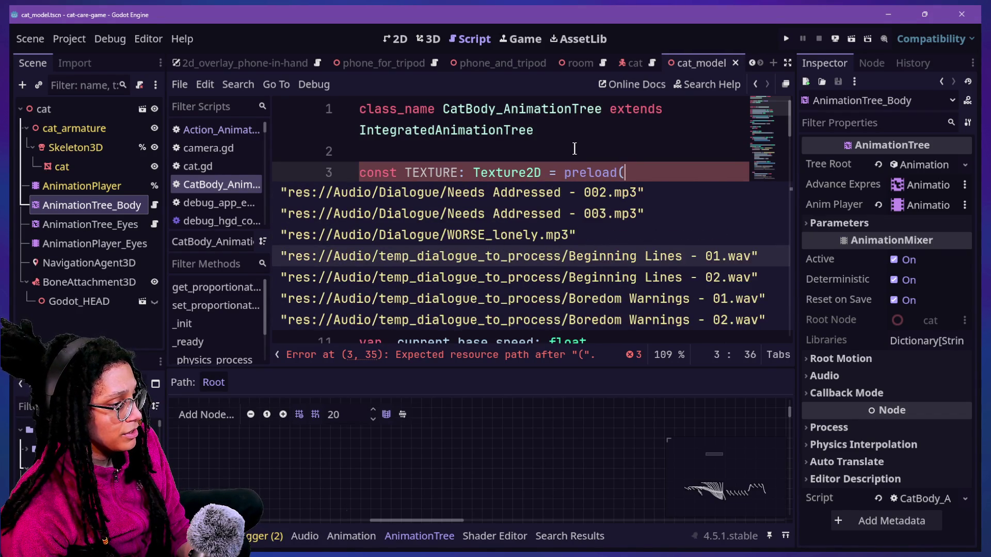
pyautogui.press('Down')
pyautogui.press('Down')
pyautogui.press('Down')
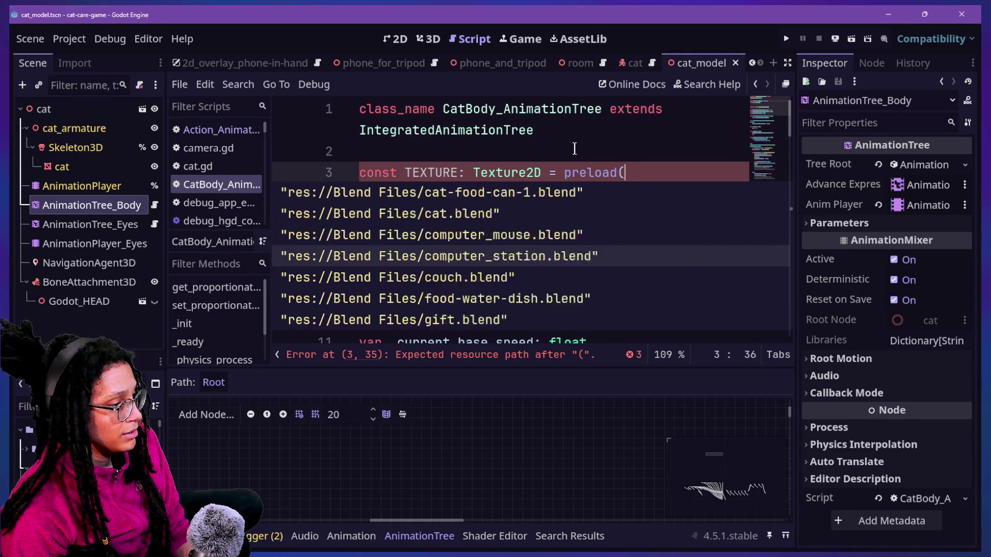
pyautogui.press('Down')
pyautogui.press('Down')
pyautogui.press('Down')
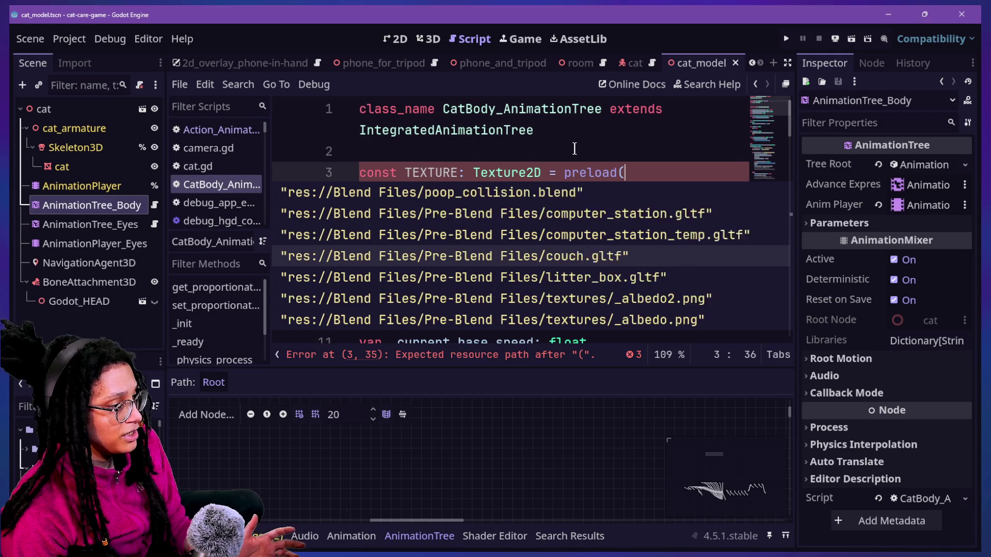
pyautogui.press('Return')
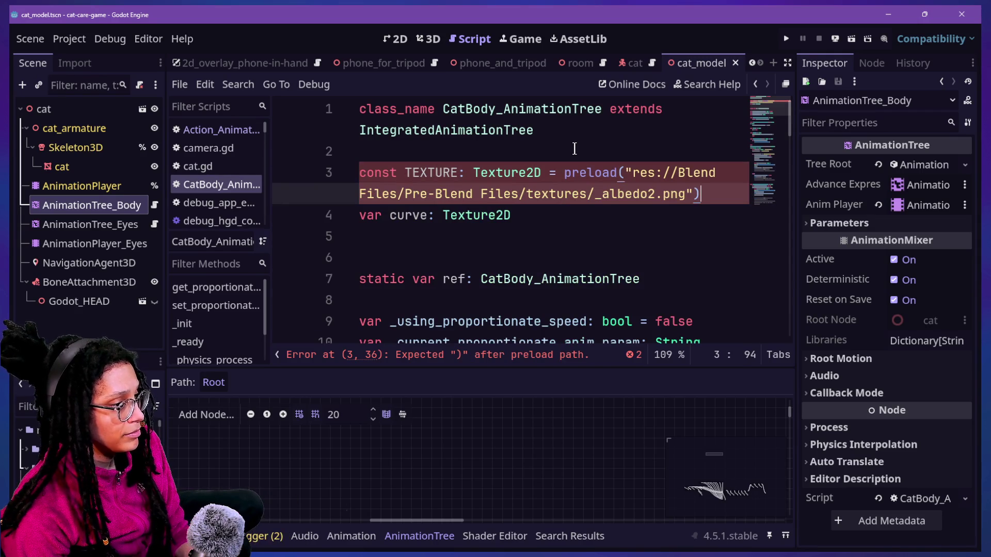
pyautogui.write(')')
# Step: Initialise the curve variable with TEXTURE by appending = TEXTURE to its declaration
pyautogui.moveTo(371, 178); pyautogui.dragTo(576, 198)
pyautogui.click(576, 200)
pyautogui.click(571, 224)
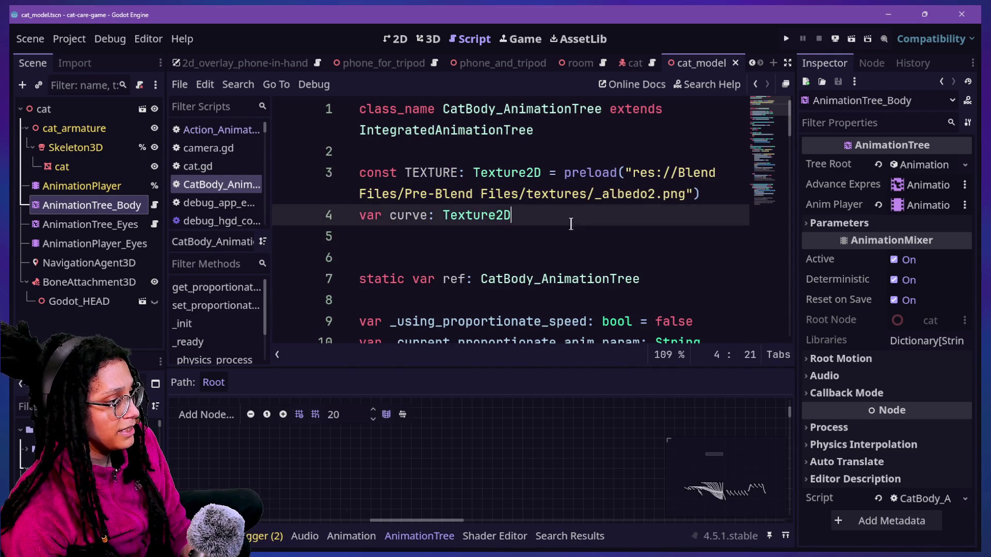
pyautogui.write('TEXTURE')
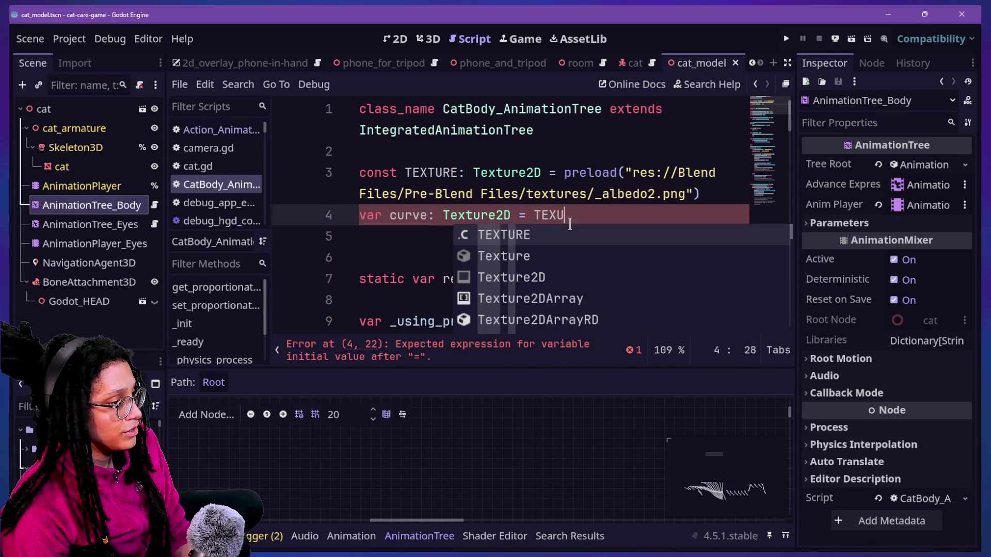
pyautogui.press('Escape')
pyautogui.click(675, 202)
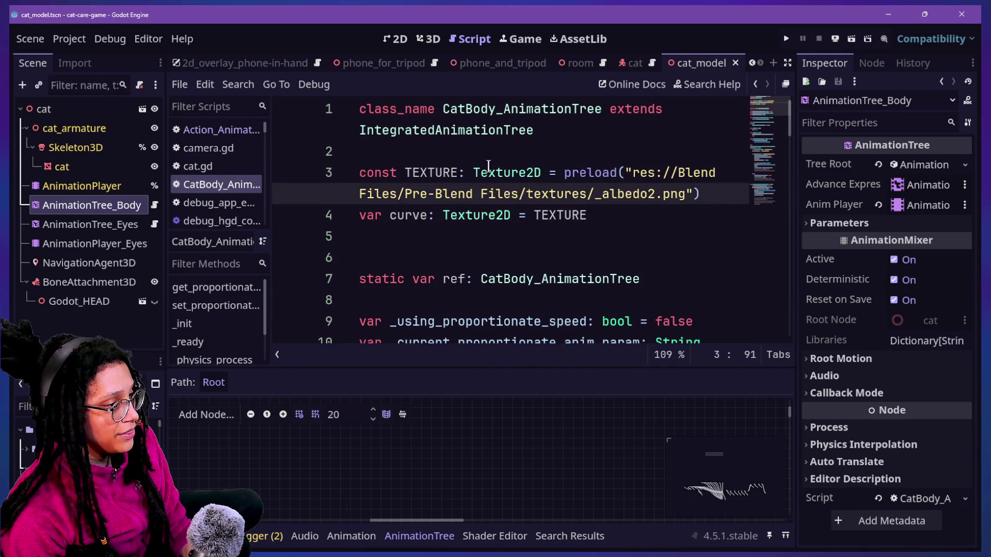
pyautogui.click(593, 173)
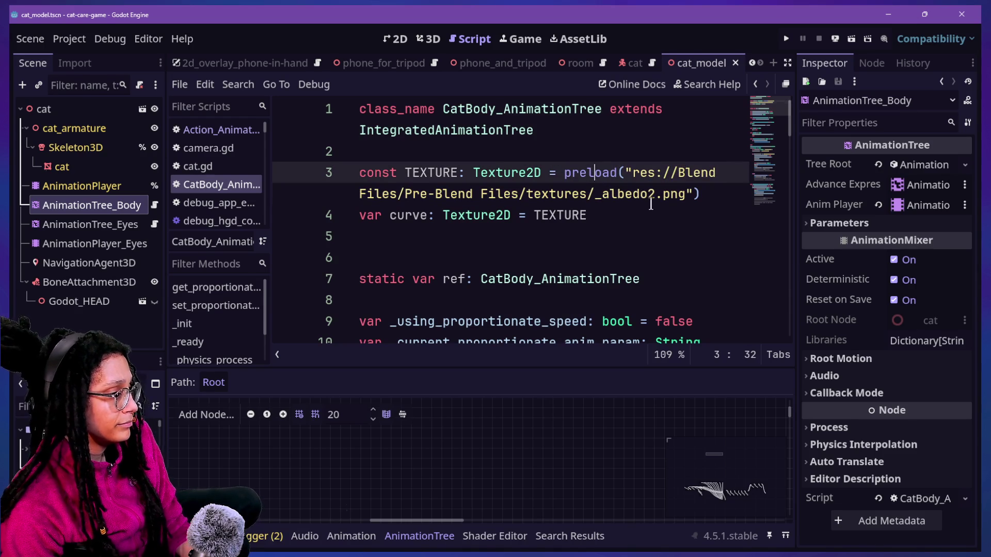
pyautogui.click(712, 212)
pyautogui.moveTo(712, 211); pyautogui.dragTo(726, 195)
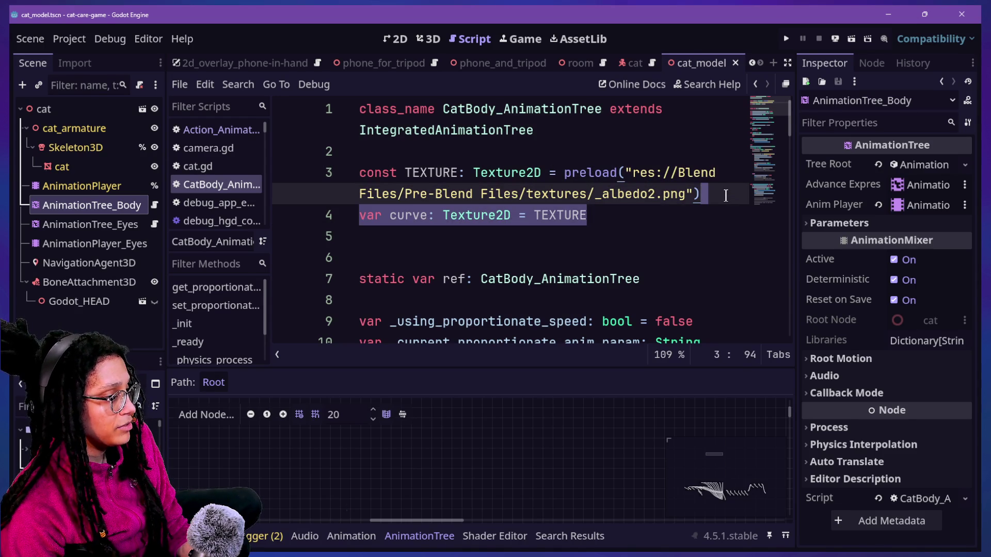
# Step: Delete the curve variable line, the TEXTURE constant line and the leftover blank line
pyautogui.press('BackSpace')
pyautogui.hotkey('ctrl', 'z')
pyautogui.hotkey('ctrl', 'z')
pyautogui.hotkey('ctrl', 'y')
pyautogui.hotkey('ctrl', 'y')
pyautogui.click(640, 222)
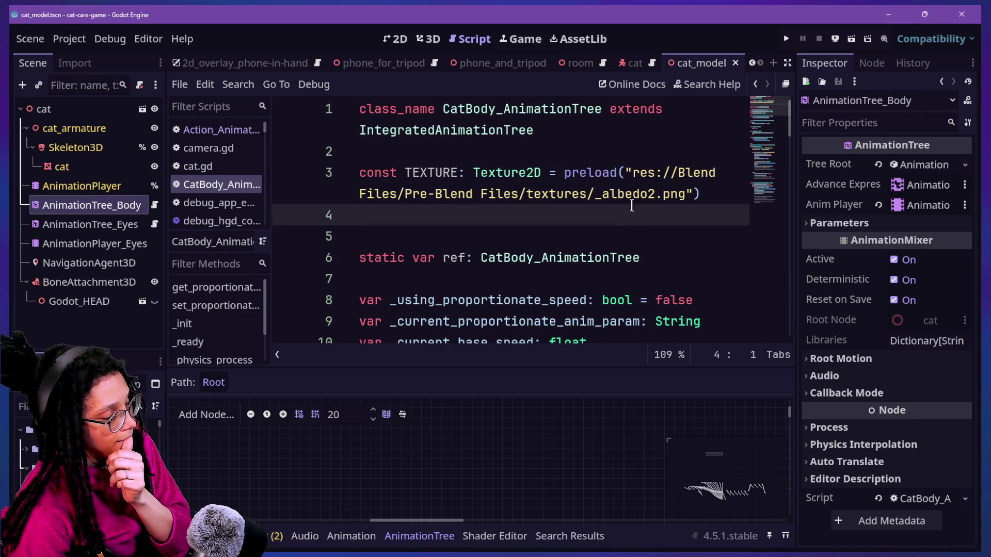
pyautogui.moveTo(750, 188)
pyautogui.mouseDown()
pyautogui.moveTo(691, 129)
pyautogui.moveTo(685, 142)
pyautogui.mouseUp()
pyautogui.press('BackSpace')
pyautogui.press('BackSpace')
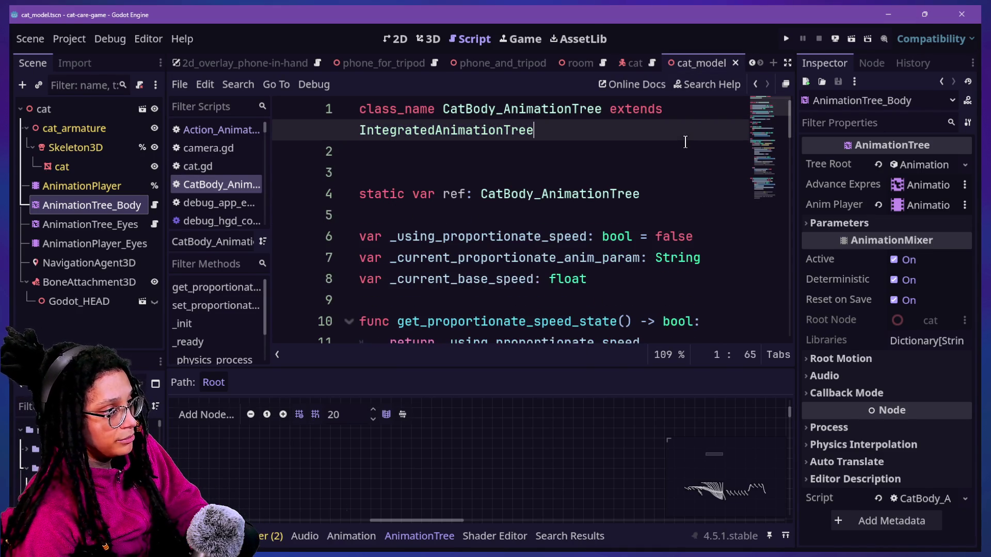
pyautogui.press('Delete')
# Step: Save the reverted script and switch to the stream chat window
pyautogui.hotkey('ctrl', 's')
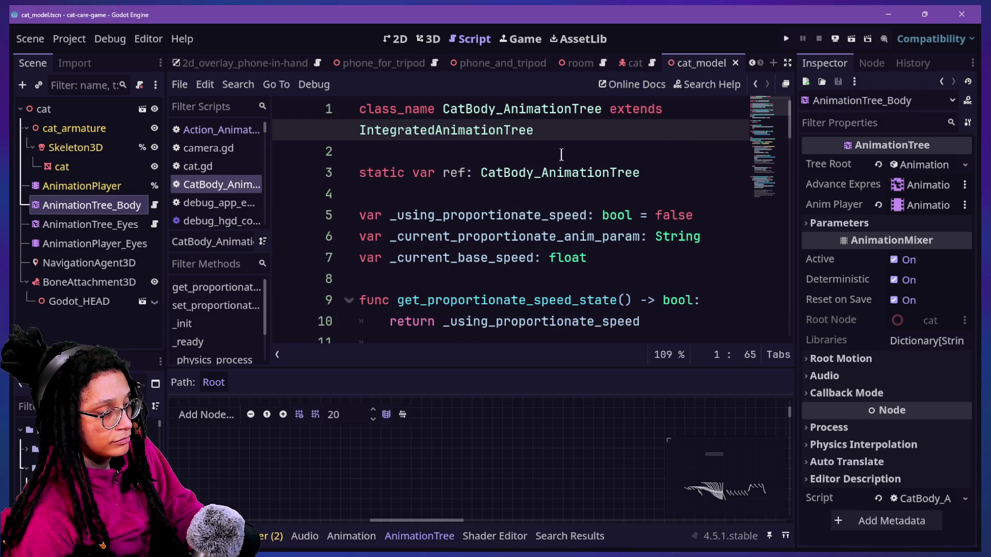
pyautogui.press('super+Tab')
pyautogui.click(608, 135)
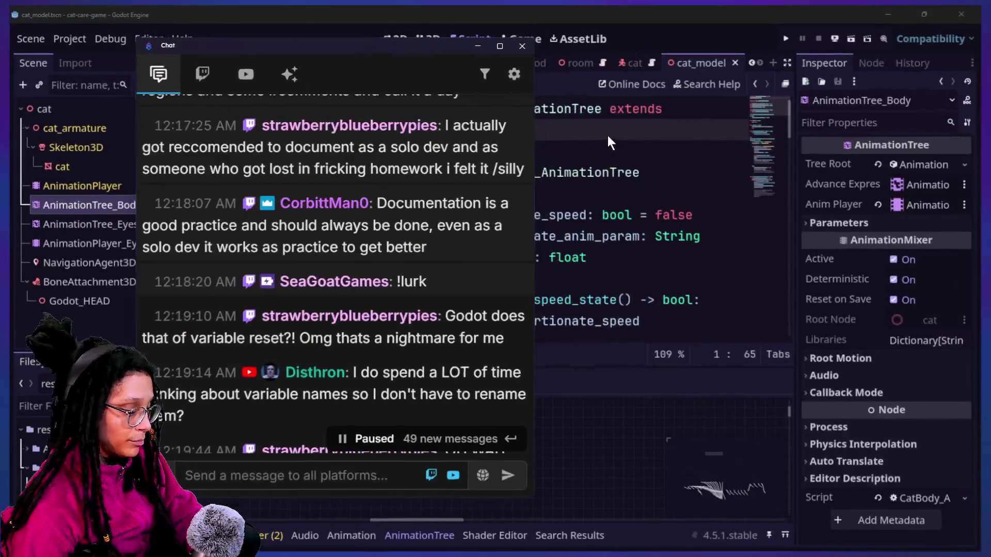
pyautogui.moveTo(324, 396)
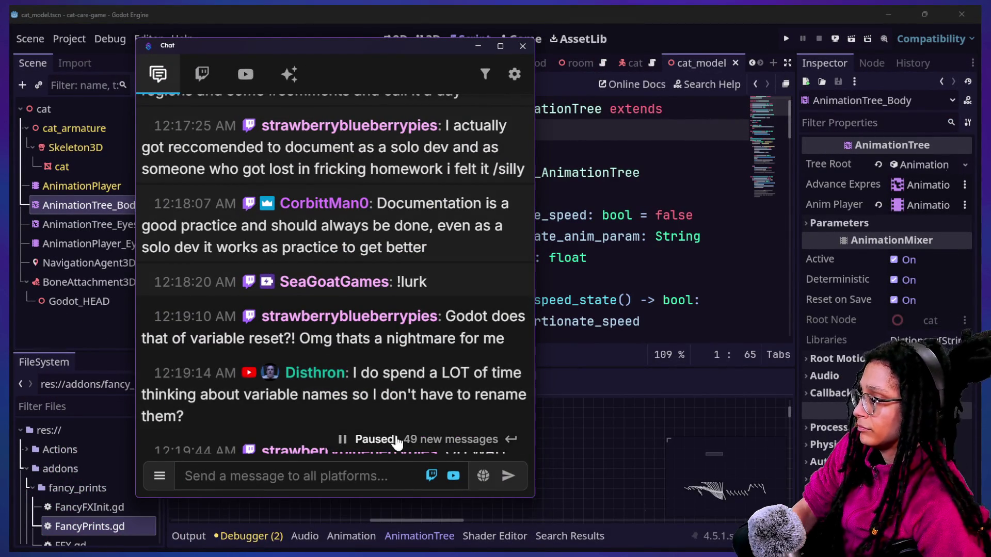
pyautogui.scroll(-5, 398, 393)
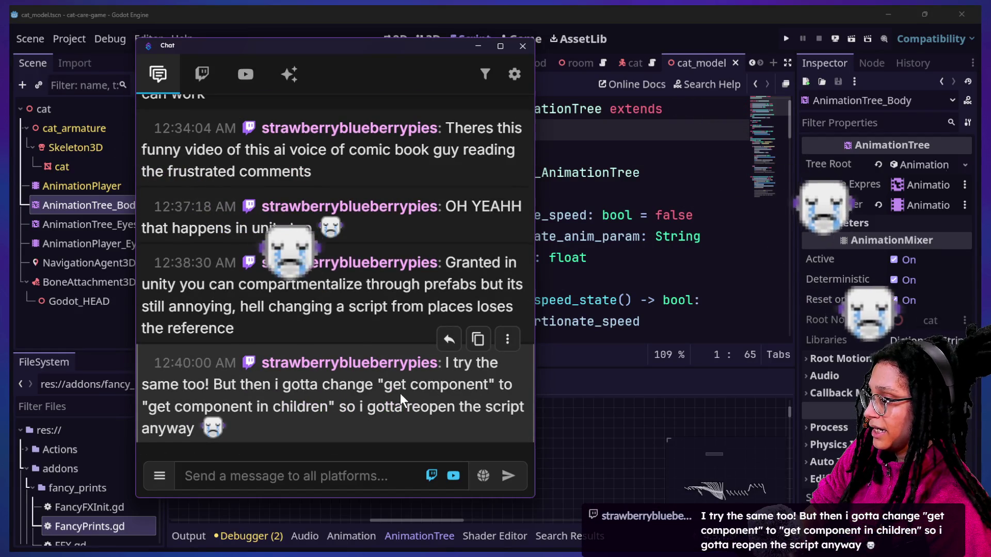
pyautogui.scroll(3, 362, 344)
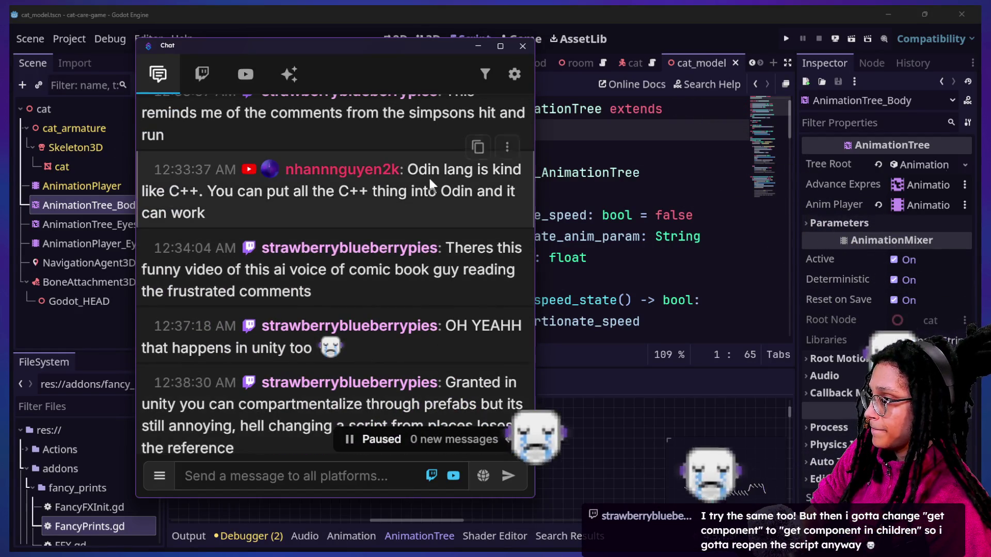
pyautogui.moveTo(406, 169); pyautogui.dragTo(445, 204)
pyautogui.scroll(2, 446, 203)
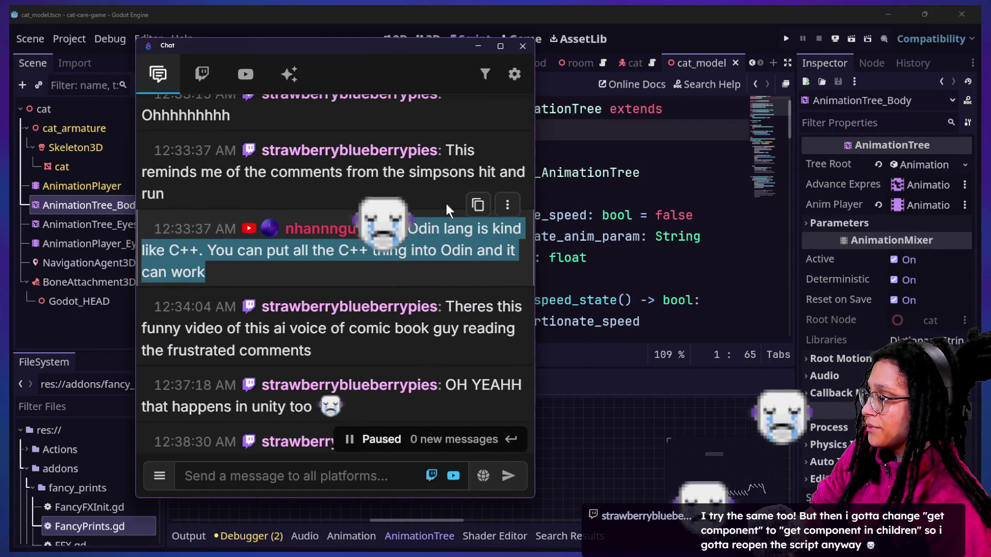
pyautogui.scroll(2, 446, 203)
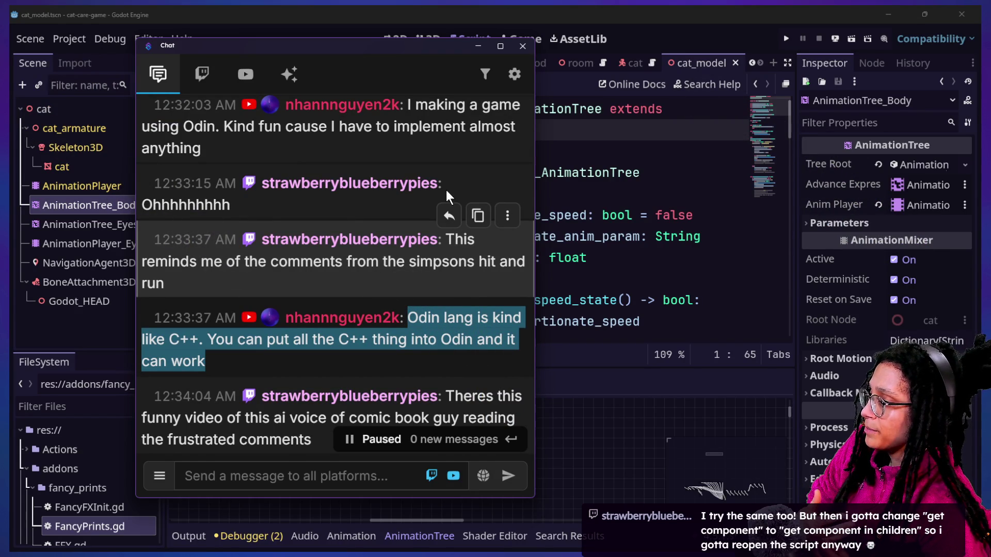
pyautogui.tripleClick(444, 246)
pyautogui.click(444, 246)
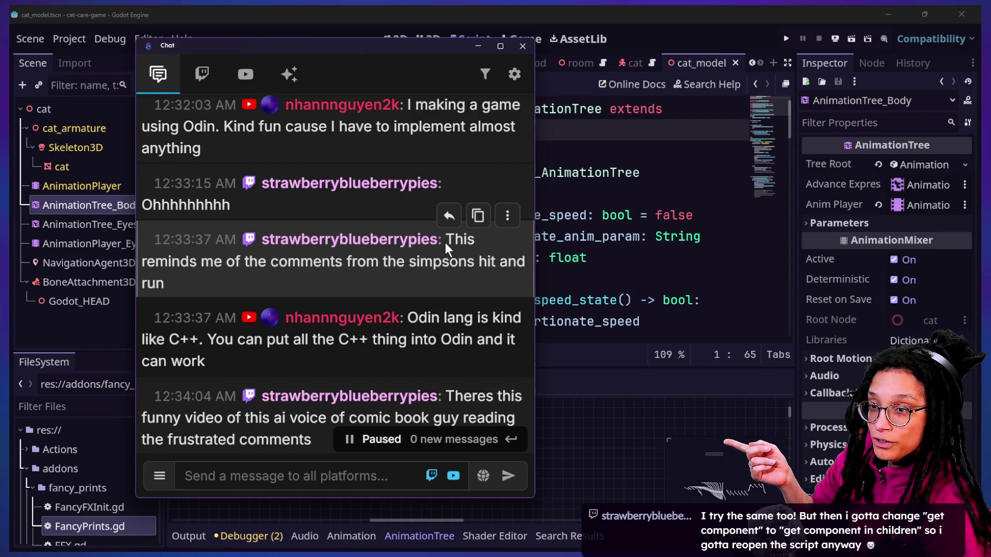
pyautogui.scroll(-5, 482, 280)
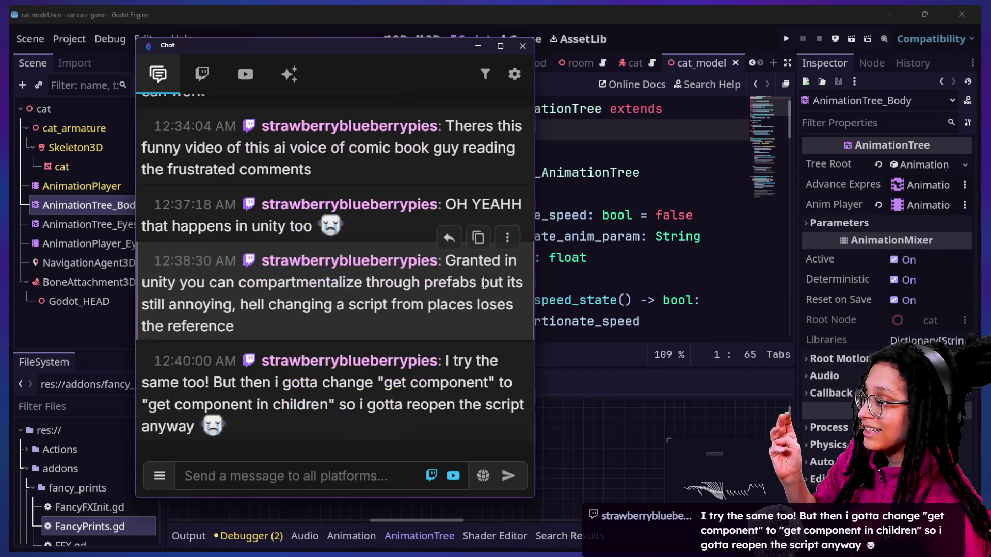
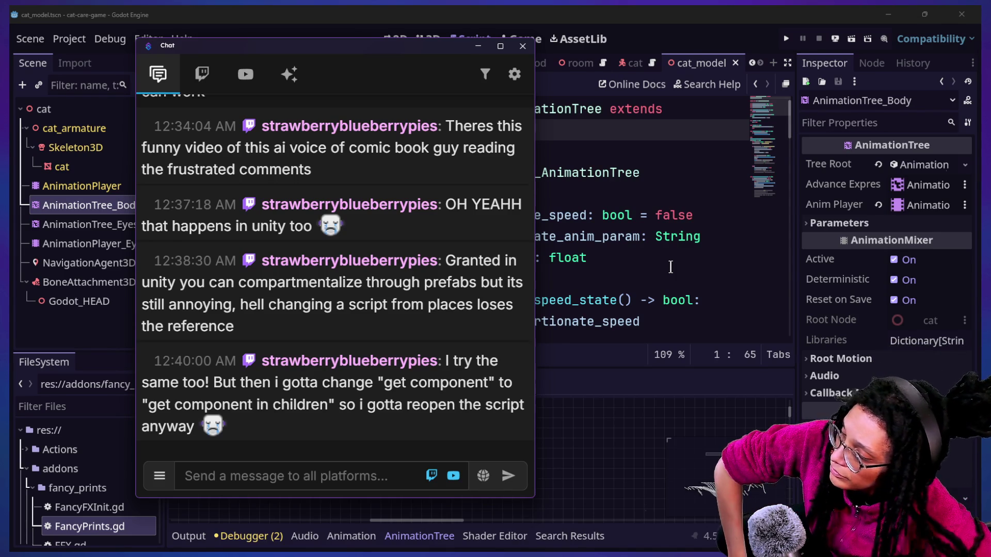
# Step: Switch from the cat-care-game editor to the roguelike project's Godot window with ui_hud_post_planner
pyautogui.click(671, 267)
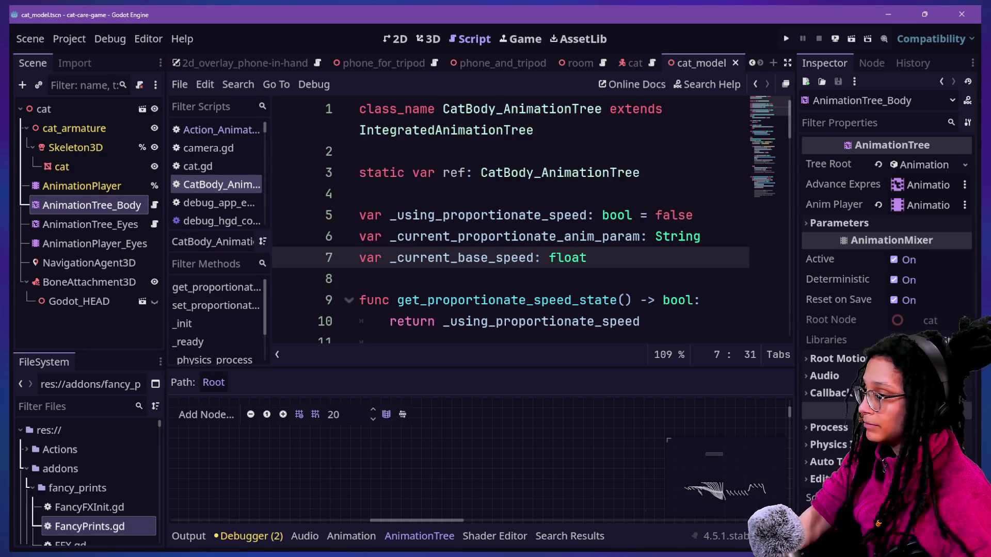
pyautogui.press('super+Tab')
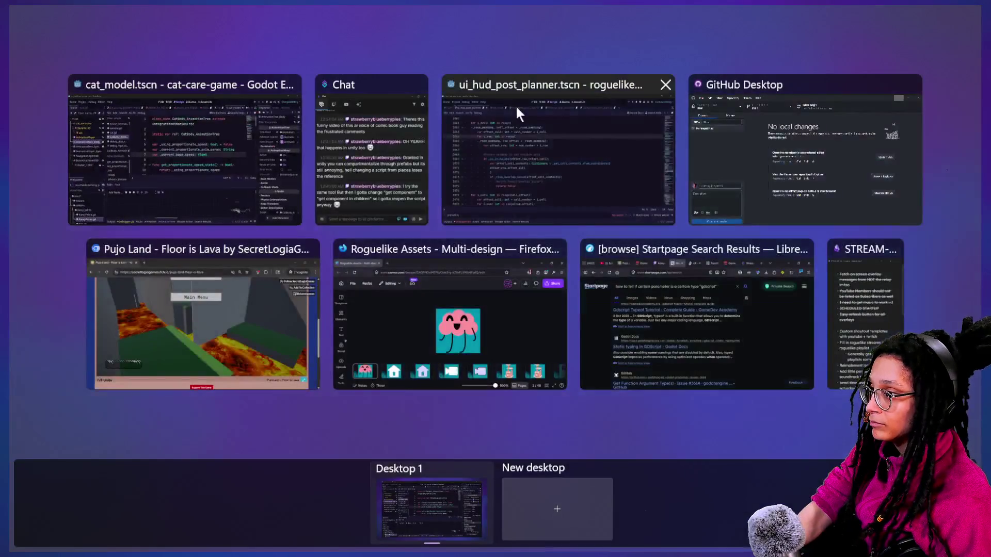
pyautogui.click(524, 129)
pyautogui.click(421, 256)
pyautogui.click(425, 241)
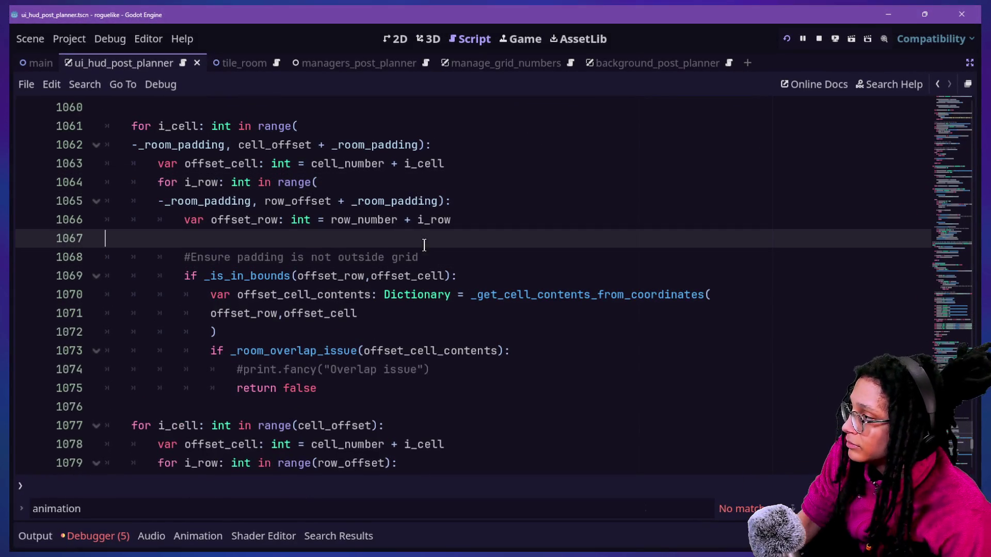
# Step: Quick-open the ui_hud_post_planner.gd script
pyautogui.scroll(5, 524, 257)
pyautogui.scroll(10, 525, 257)
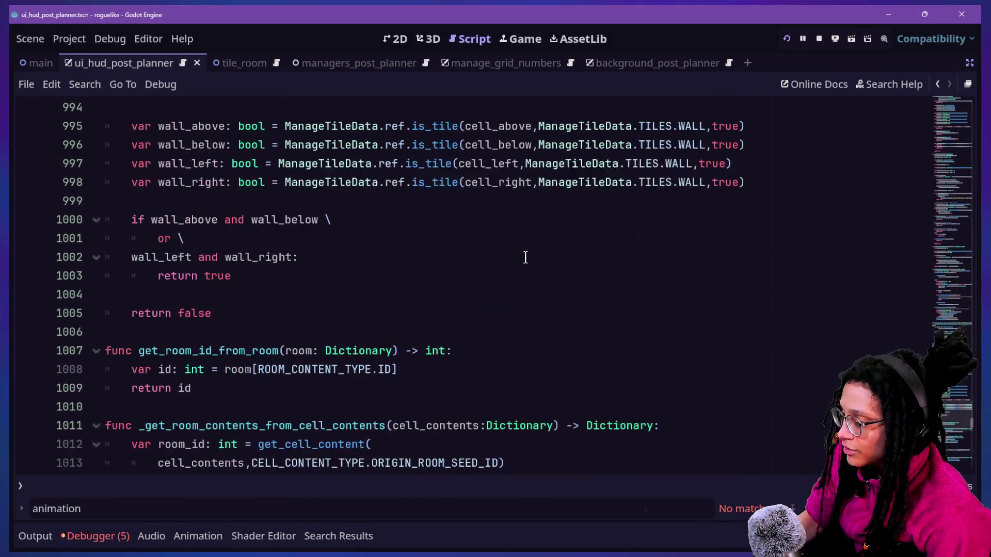
pyautogui.scroll(20, 525, 257)
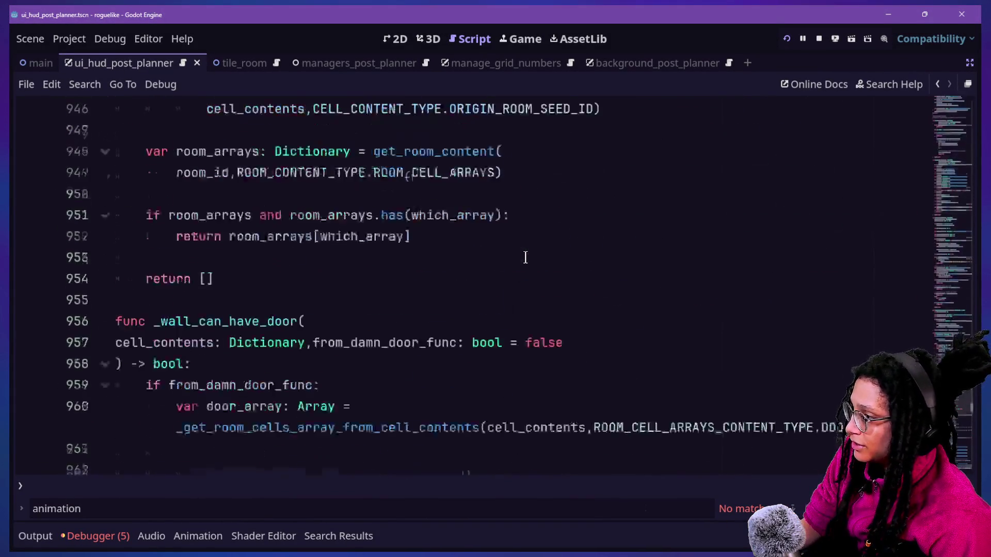
pyautogui.scroll(16, 945, 226)
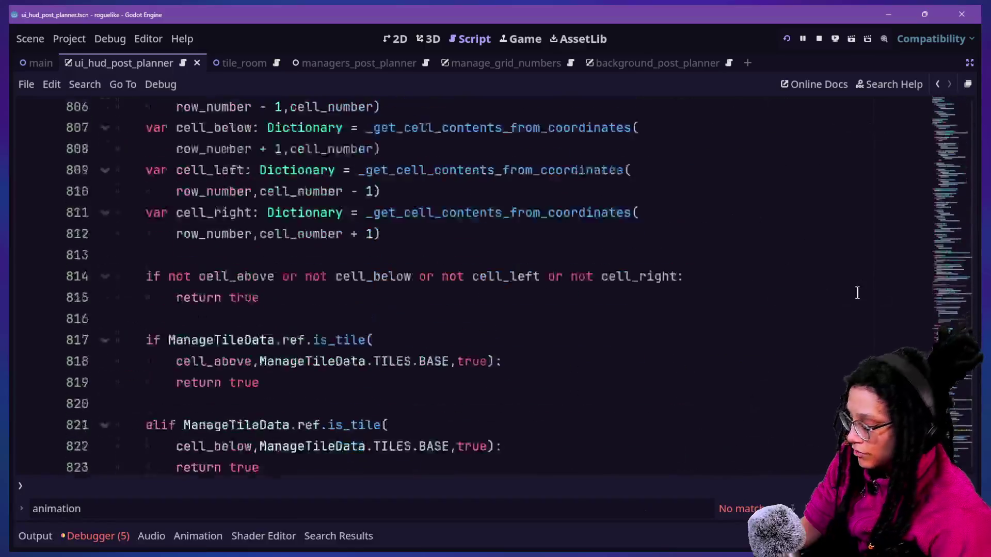
pyautogui.write('O')
pyautogui.press('BackSpace')
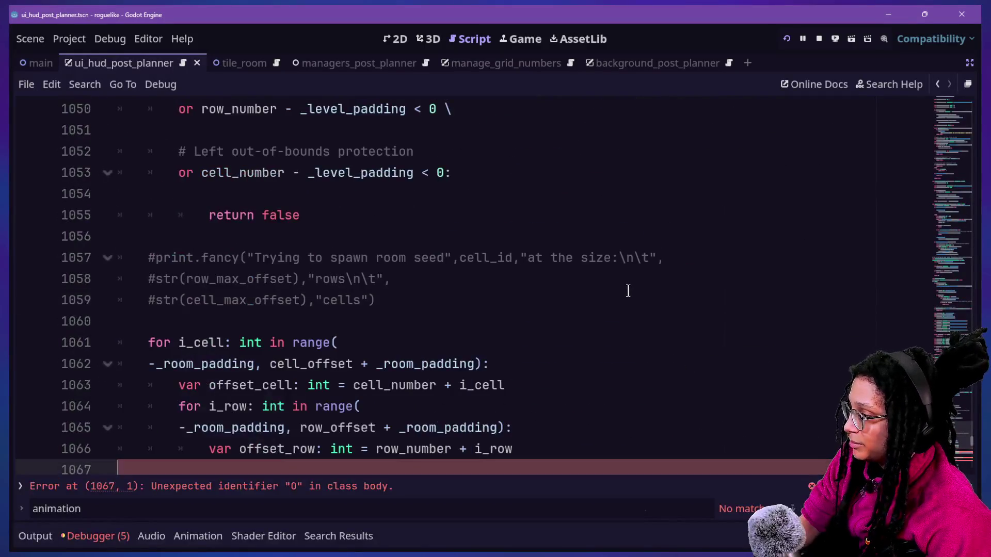
pyautogui.write('O')
pyautogui.press('BackSpace')
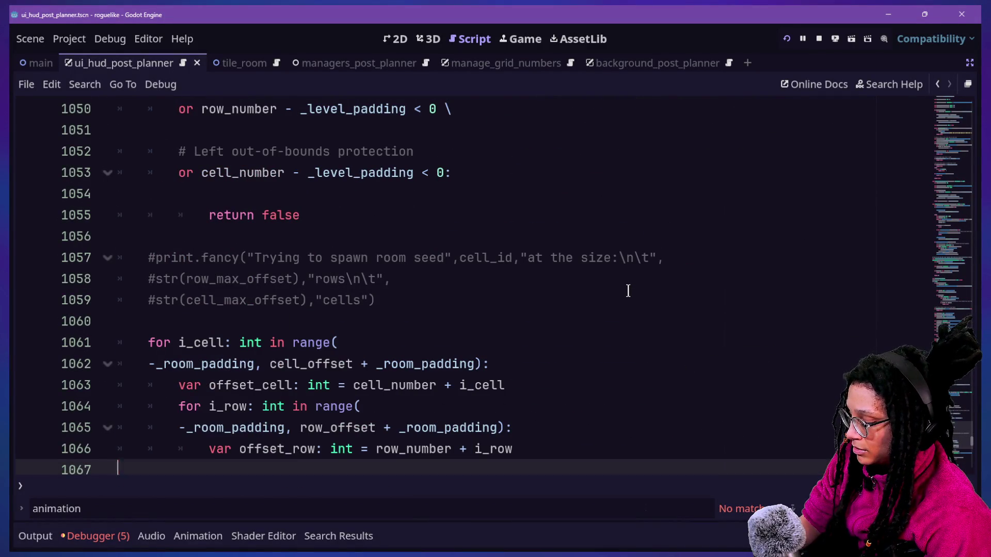
pyautogui.hotkey('shift', 'alt', 'o')
pyautogui.press('Down')
pyautogui.press('Up')
pyautogui.press('Return')
# Step: Inspect the broken lines around line 68, above _create_thought_text_animation
pyautogui.click(438, 238)
pyautogui.tripleClick(415, 290)
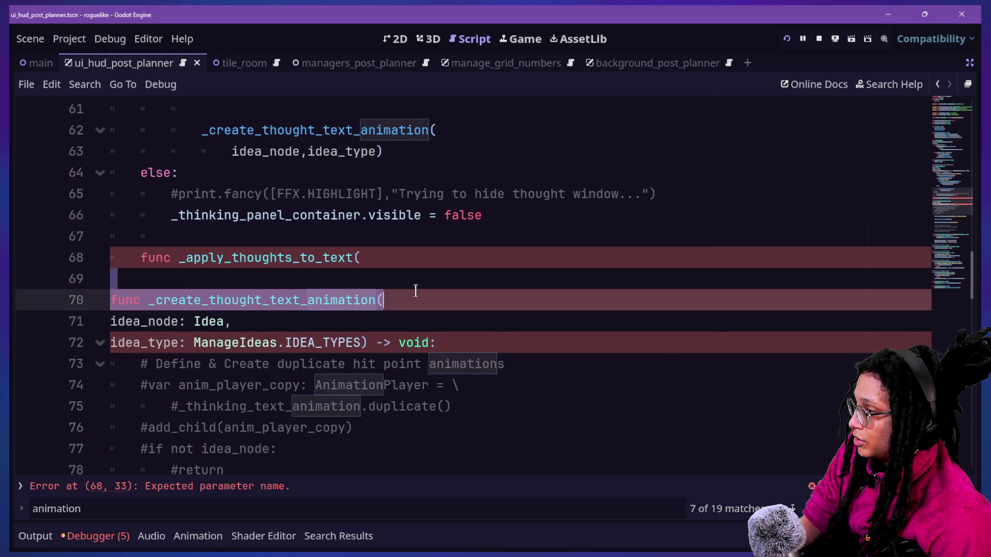
pyautogui.scroll(1, 415, 290)
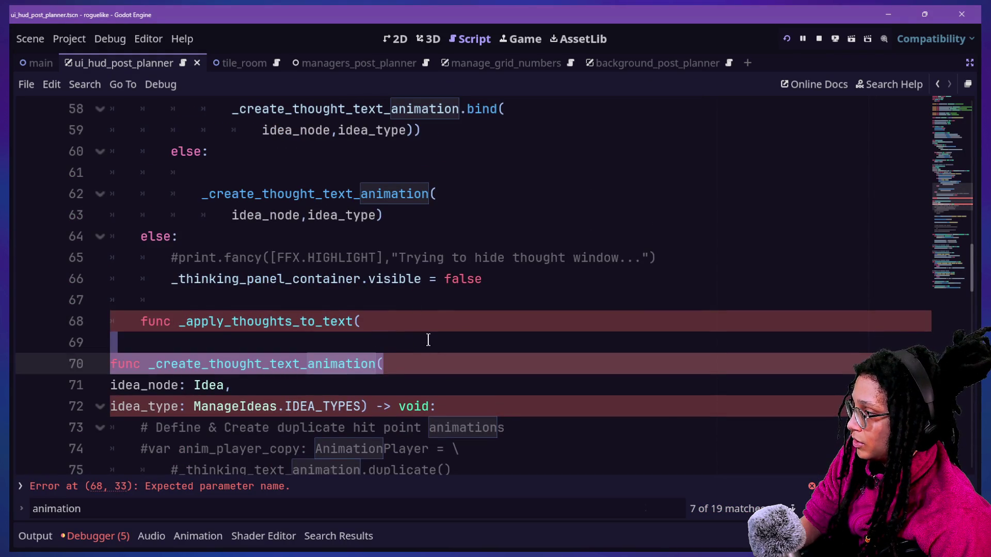
pyautogui.click(415, 325)
pyautogui.scroll(15, 418, 325)
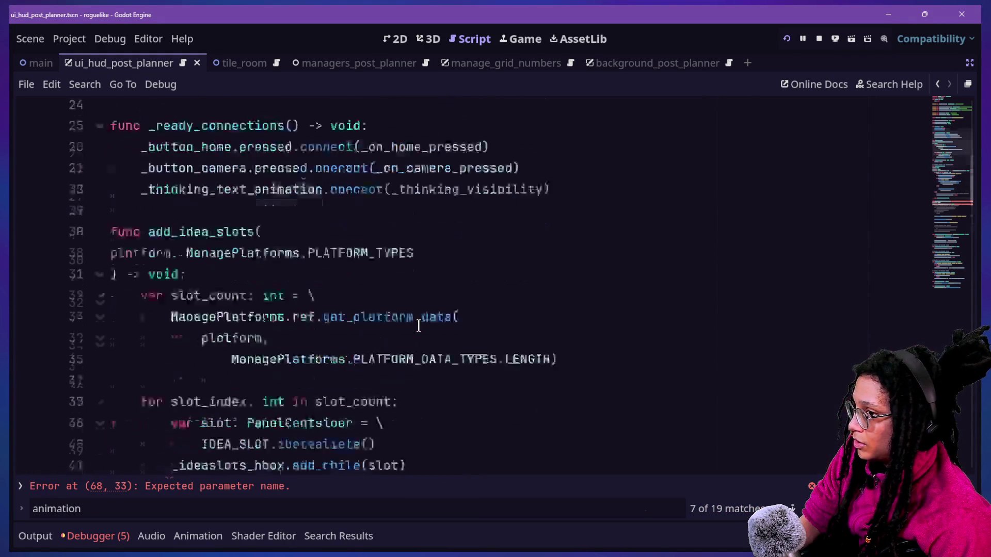
pyautogui.scroll(-4, 419, 325)
pyautogui.scroll(-4, 419, 325)
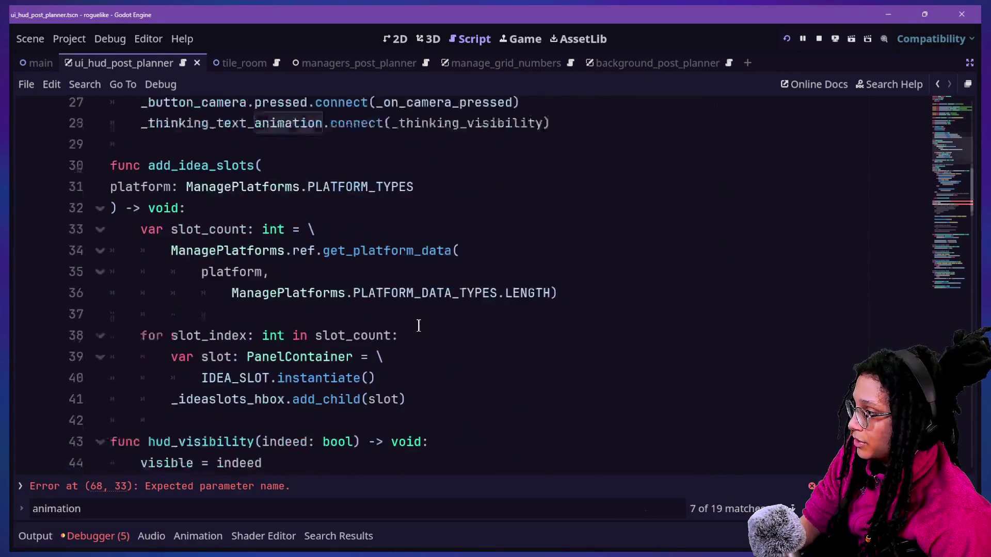
# Step: Search the script for 'thinking' and 'visibility', then return to broken line 68
pyautogui.hotkey('ctrl', 'f')
pyautogui.write('thinking')
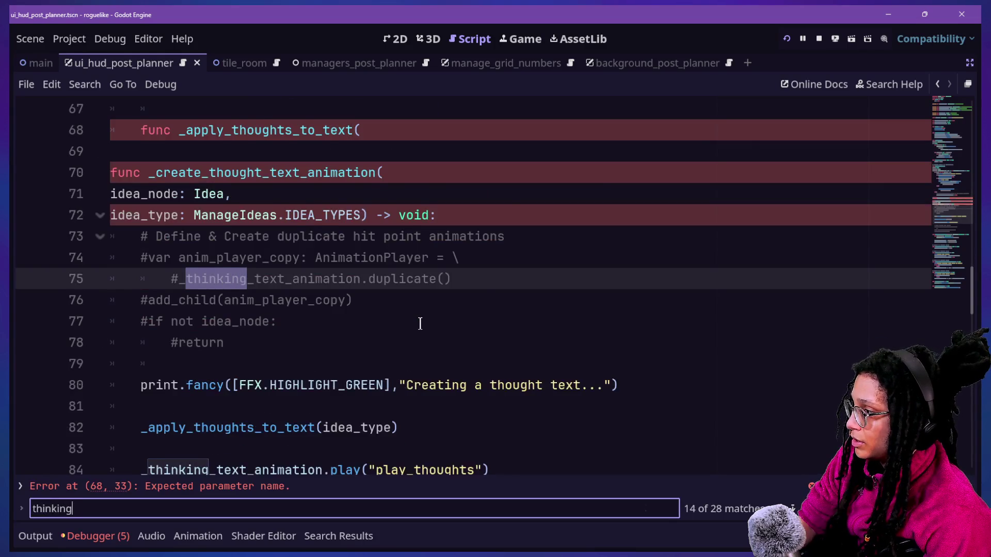
pyautogui.press('Return')
pyautogui.press('Return')
pyautogui.press('Return')
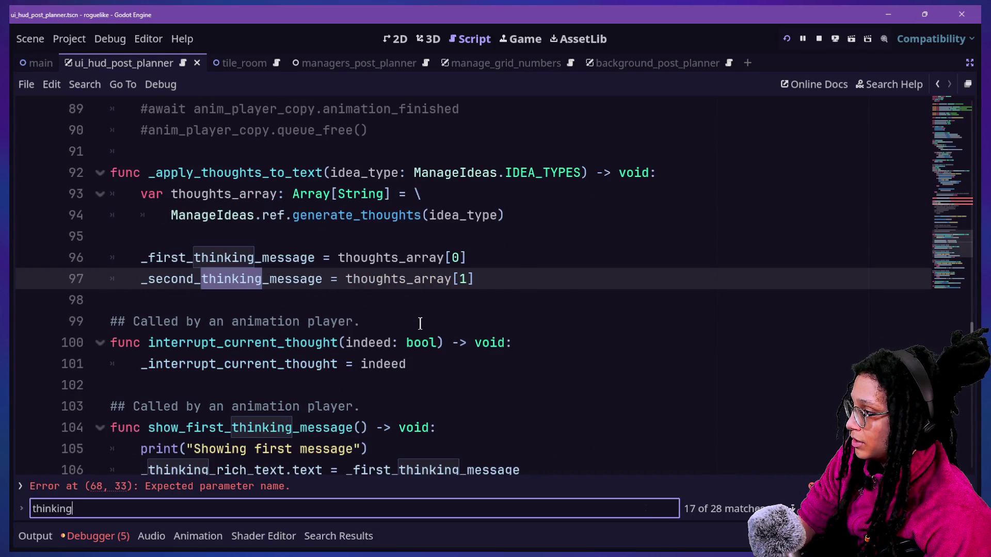
pyautogui.hotkey('ctrl', 'a')
pyautogui.write('vusuv')
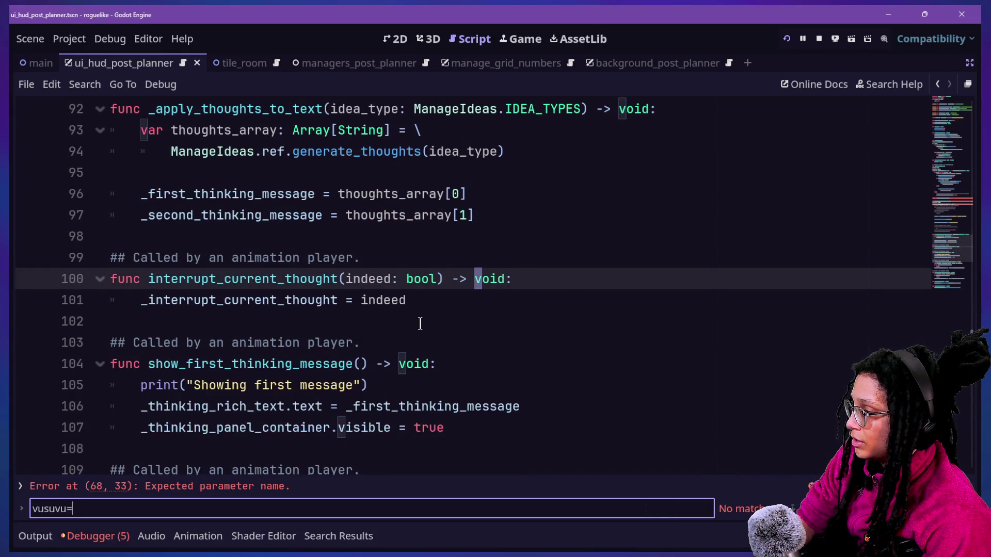
pyautogui.press('BackSpace')
pyautogui.press('BackSpace')
pyautogui.write('visibility')
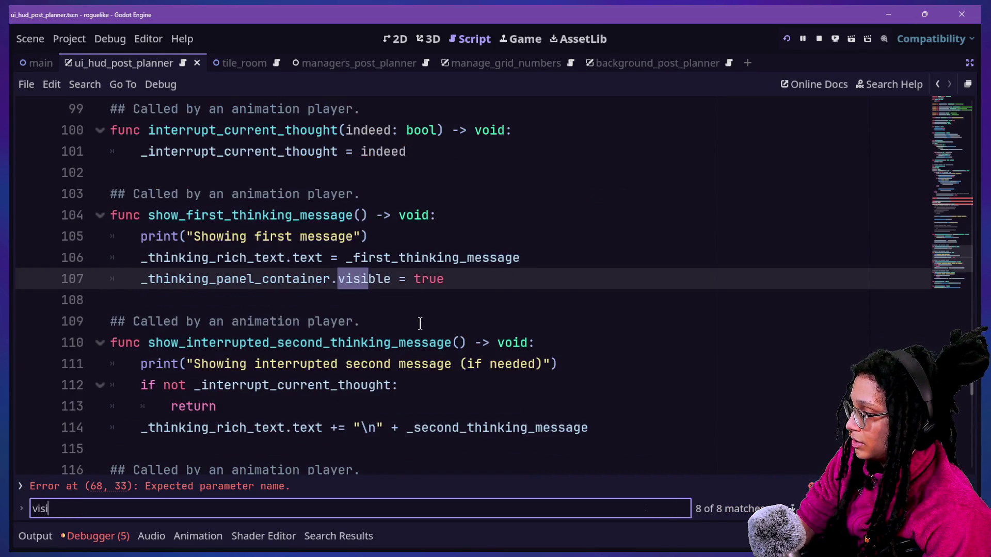
pyautogui.press('Return')
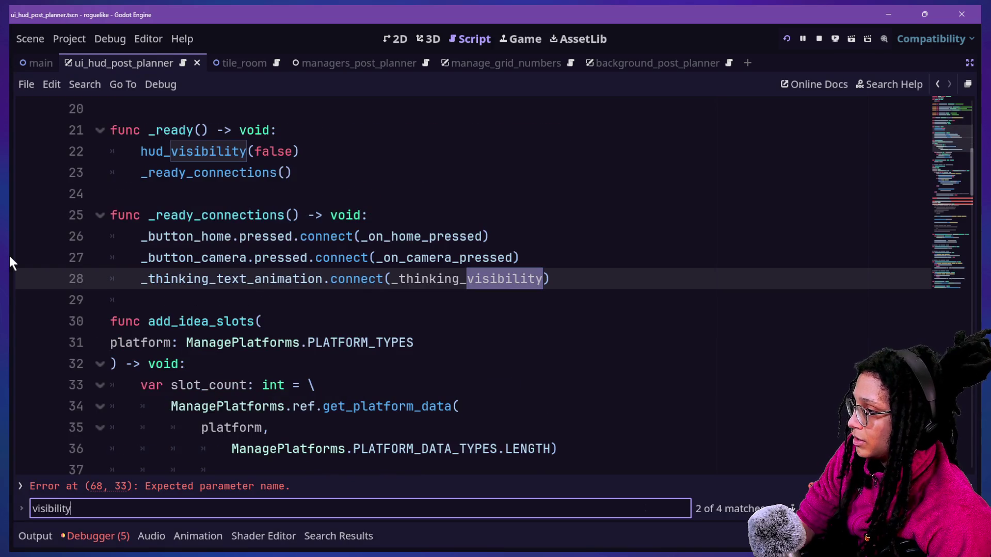
pyautogui.press('Return')
pyautogui.press('Return')
pyautogui.press('Return')
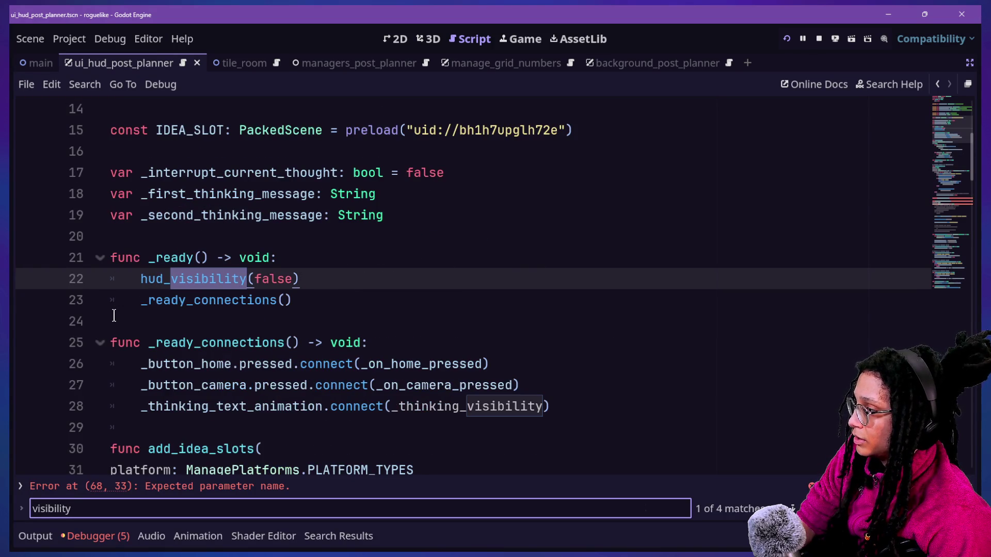
pyautogui.hotkey('shift', 'Return')
pyautogui.scroll(-7, 231, 320)
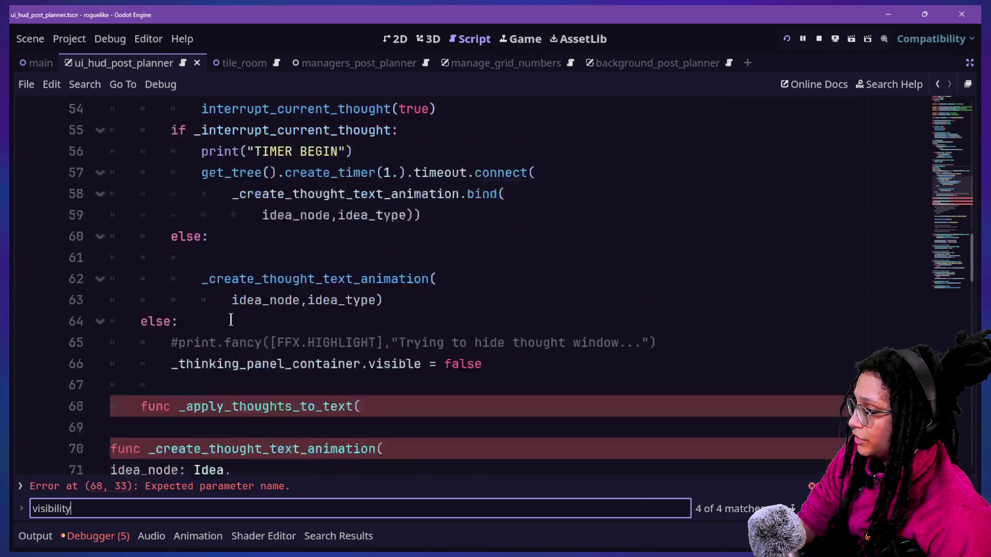
pyautogui.click(155, 279)
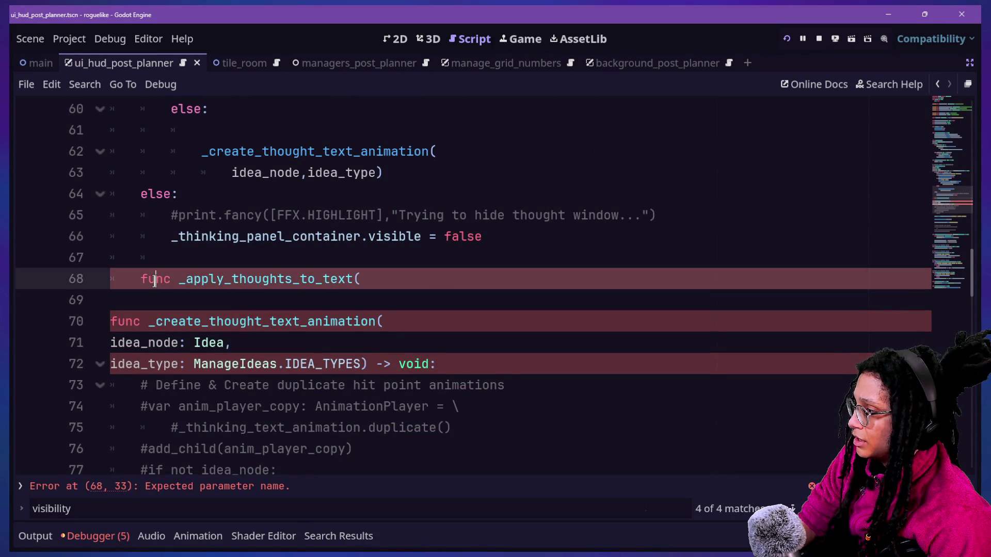
# Step: Delete the broken 'func _apply_thoughts_to_text(' declaration on line 68
pyautogui.hotkey('shift', 'Tab')
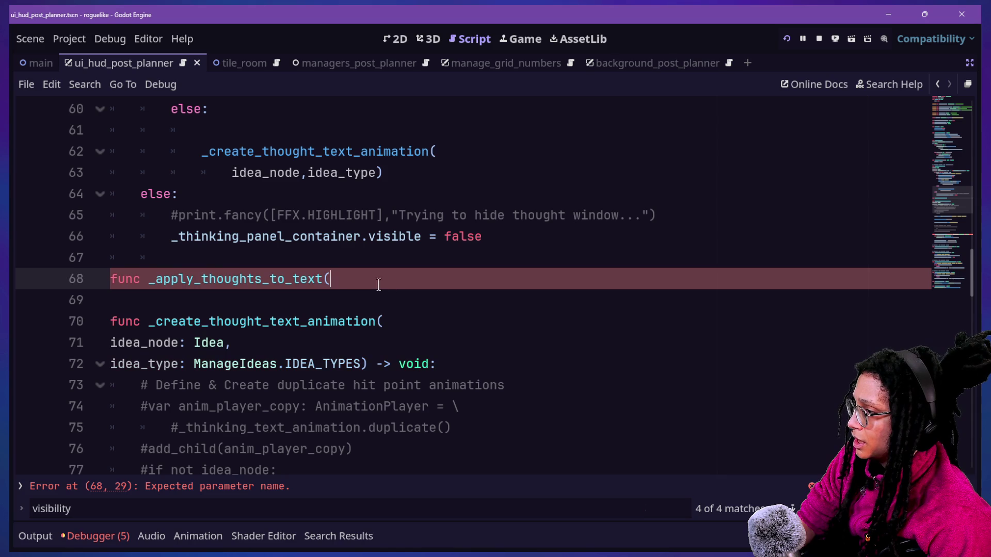
pyautogui.moveTo(383, 286); pyautogui.dragTo(68, 275)
pyautogui.hotkey('ctrl', 'z')
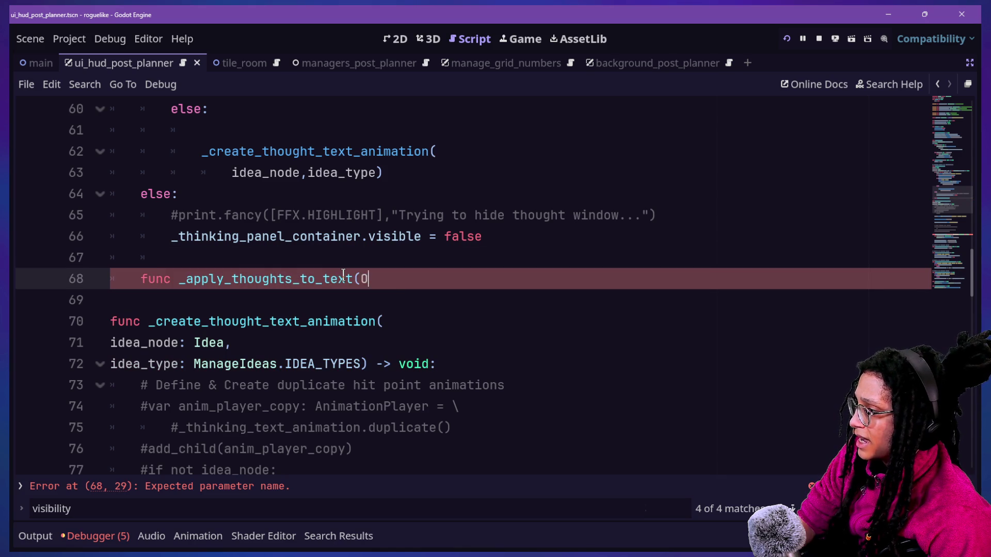
pyautogui.hotkey('ctrl', 'BackSpace')
pyautogui.hotkey('ctrl', 'BackSpace')
pyautogui.hotkey('ctrl', 'BackSpace')
pyautogui.press('BackSpace')
pyautogui.press('BackSpace')
pyautogui.press('BackSpace')
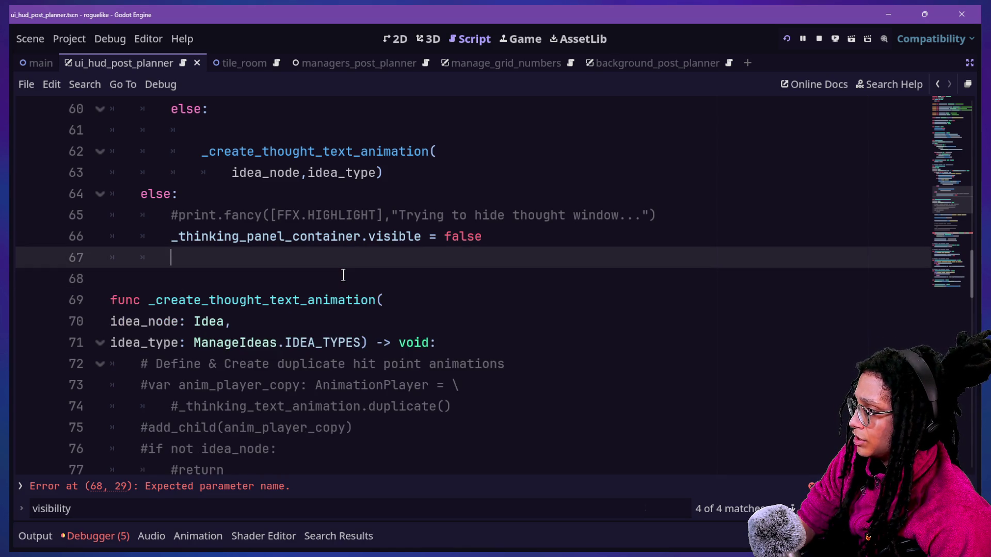
pyautogui.press('Return')
# Step: Write 'func _thinking_visibility() -> void:' with a 'pass' body in its place
pyautogui.write('t')
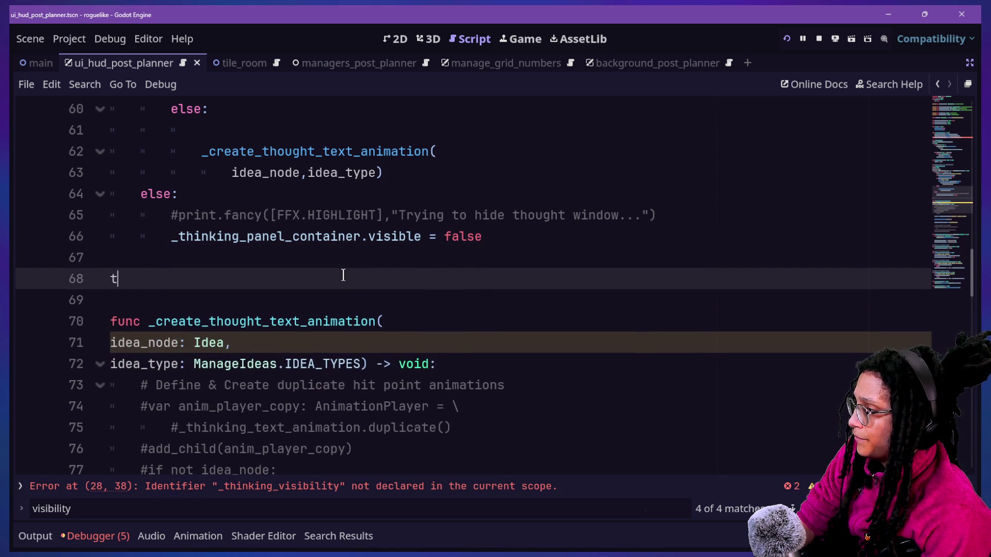
pyautogui.press('BackSpace')
pyautogui.write('func _thinking_visibilit')
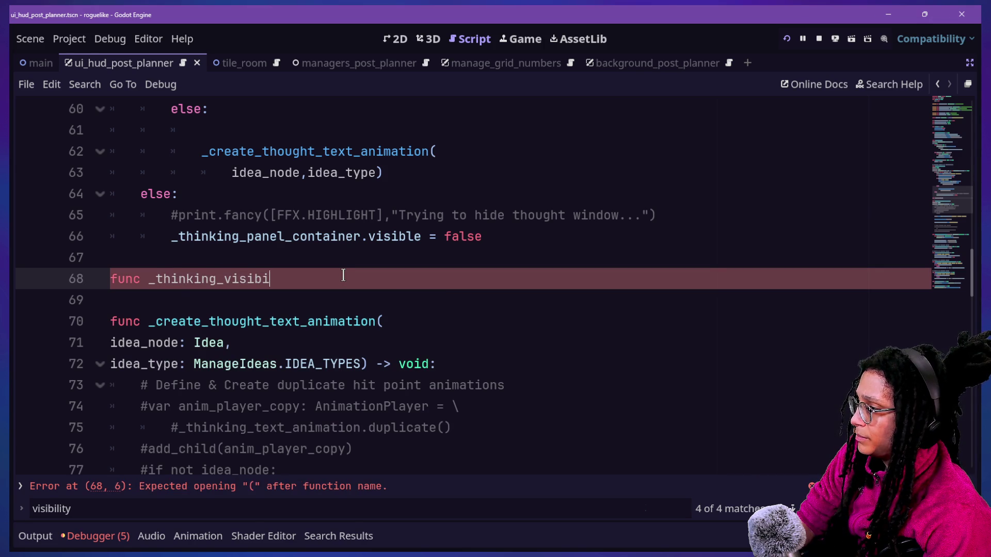
pyautogui.write('y() -> void')
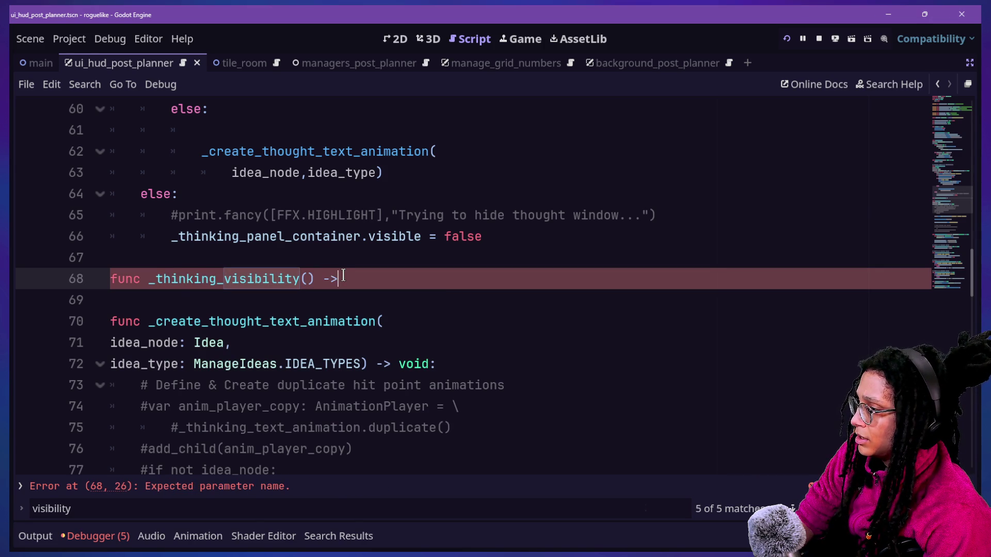
pyautogui.write(':')
pyautogui.press('Return')
pyautogui.write('pass')
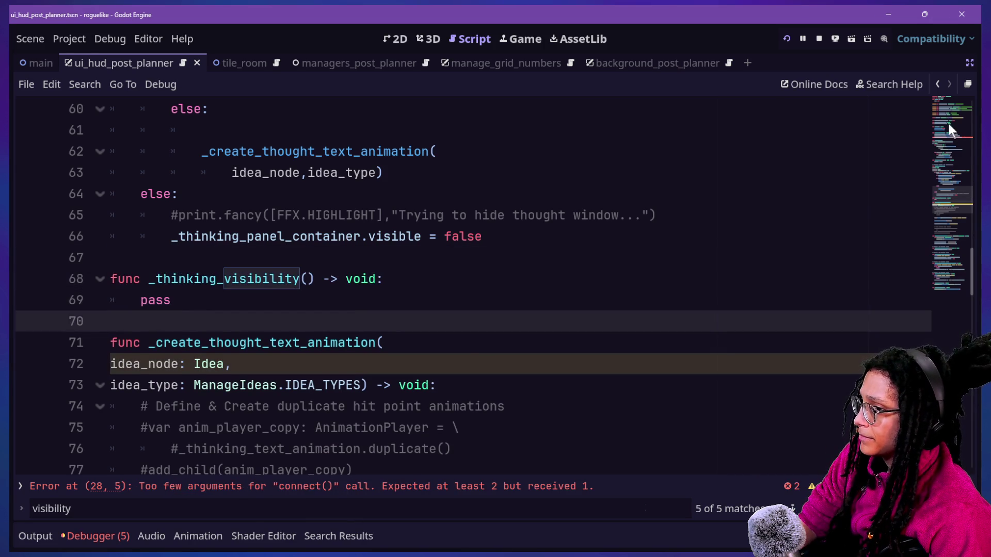
pyautogui.click(948, 143)
pyautogui.click(431, 344)
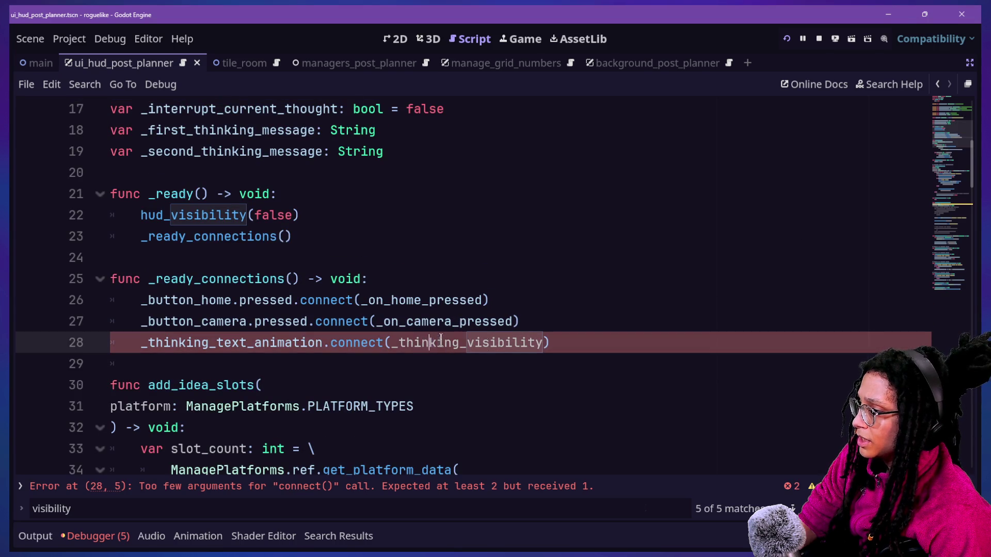
# Step: Change line 28 to _thinking_text_animation.animation_finished.connect(_thinking_visibility)
pyautogui.click(505, 345)
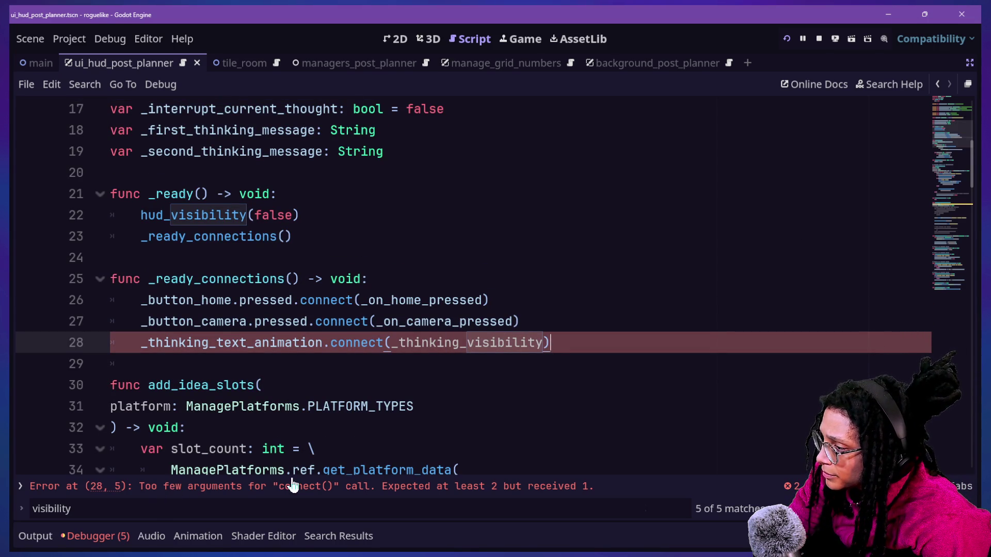
pyautogui.click(478, 372)
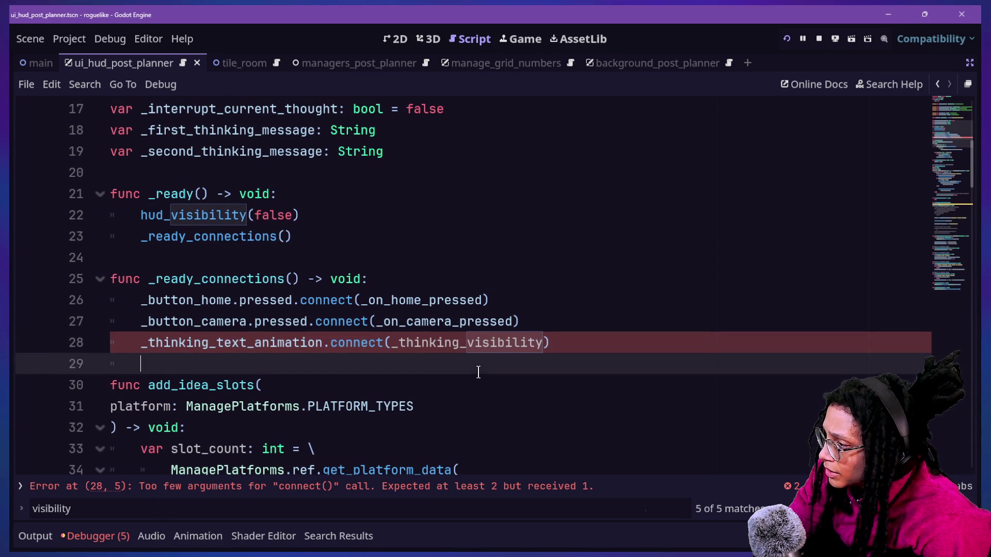
pyautogui.click(380, 343)
pyautogui.hotkey('ctrl', 'Left')
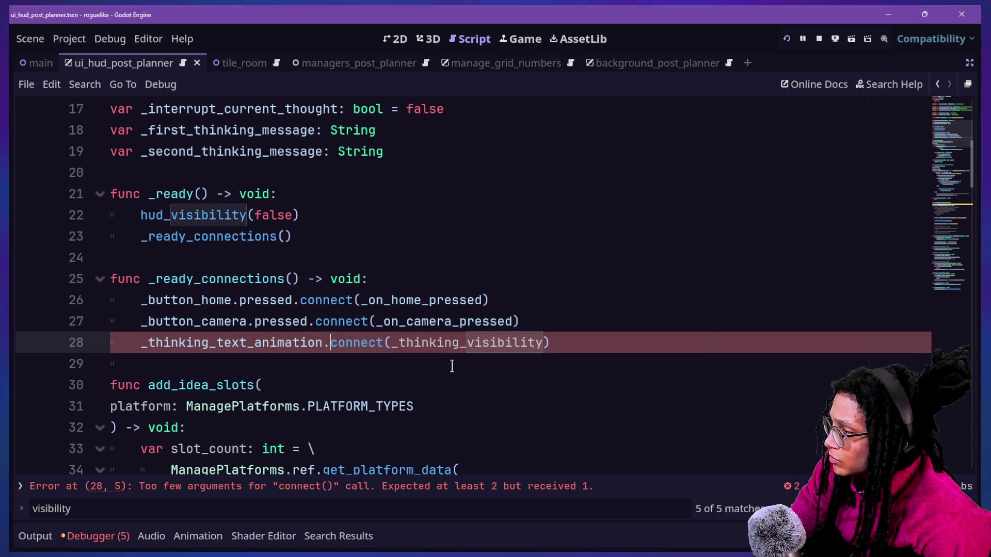
pyautogui.write('finished')
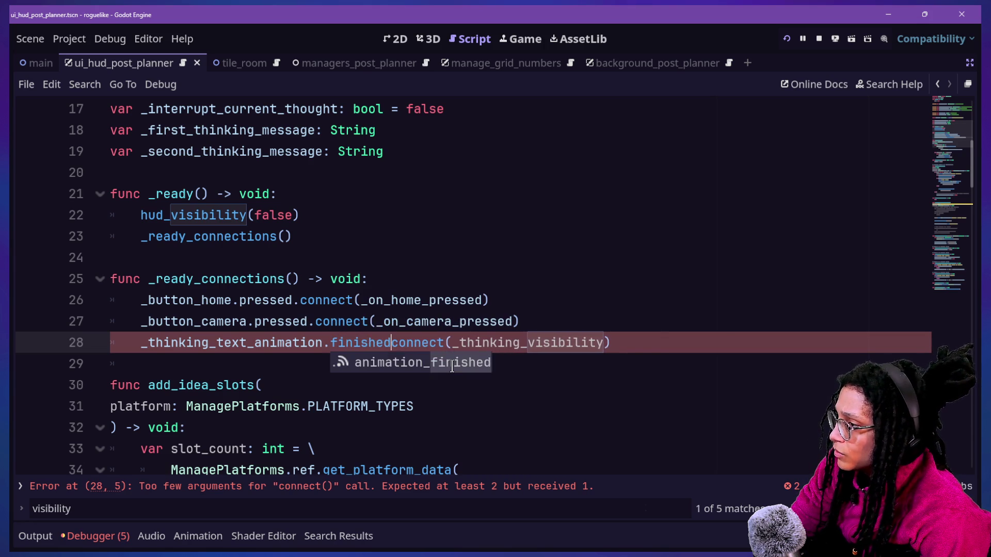
pyautogui.press('Left')
pyautogui.press('Return')
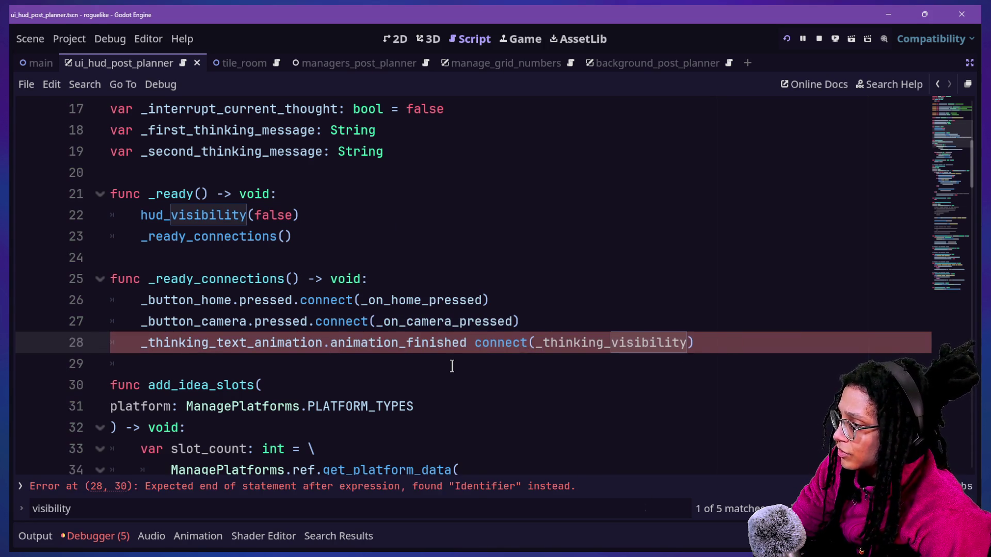
pyautogui.press('Delete')
pyautogui.write('.')
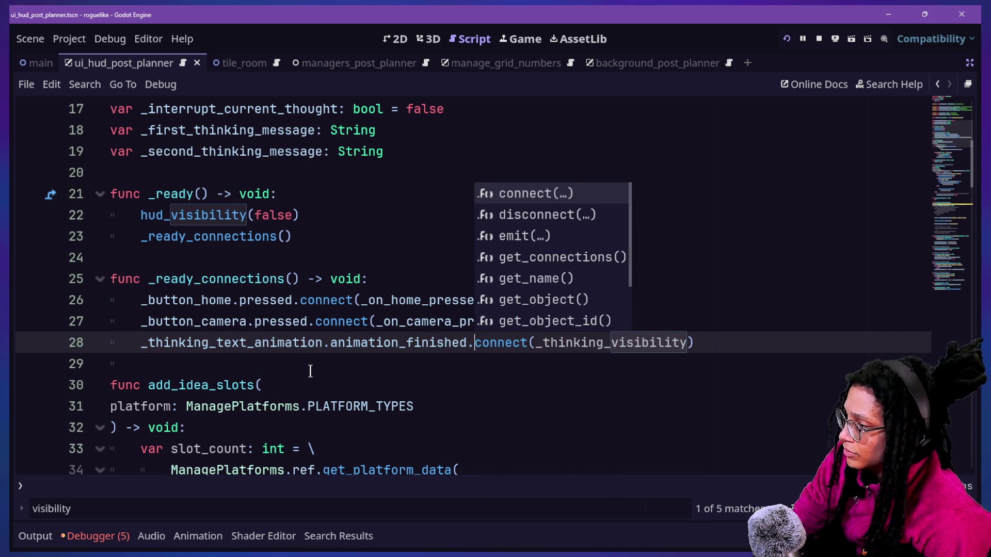
# Step: Review the new connection's animation reference, animation_finished signal and _thinking_visibility callback
pyautogui.keyDown('ctrl'); pyautogui.scroll(1, 310, 371); pyautogui.keyUp('ctrl')
pyautogui.click(238, 359)
pyautogui.moveTo(145, 361); pyautogui.dragTo(475, 360)
pyautogui.click(333, 360)
pyautogui.moveTo(353, 361); pyautogui.dragTo(742, 361)
pyautogui.click(504, 361)
pyautogui.click(578, 361)
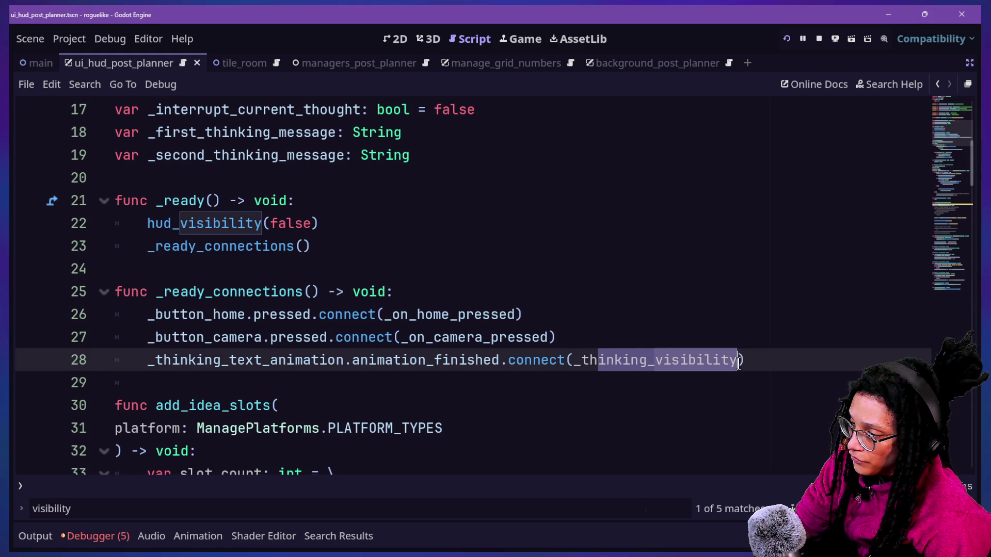
pyautogui.click(648, 361)
pyautogui.moveTo(572, 359); pyautogui.dragTo(735, 361)
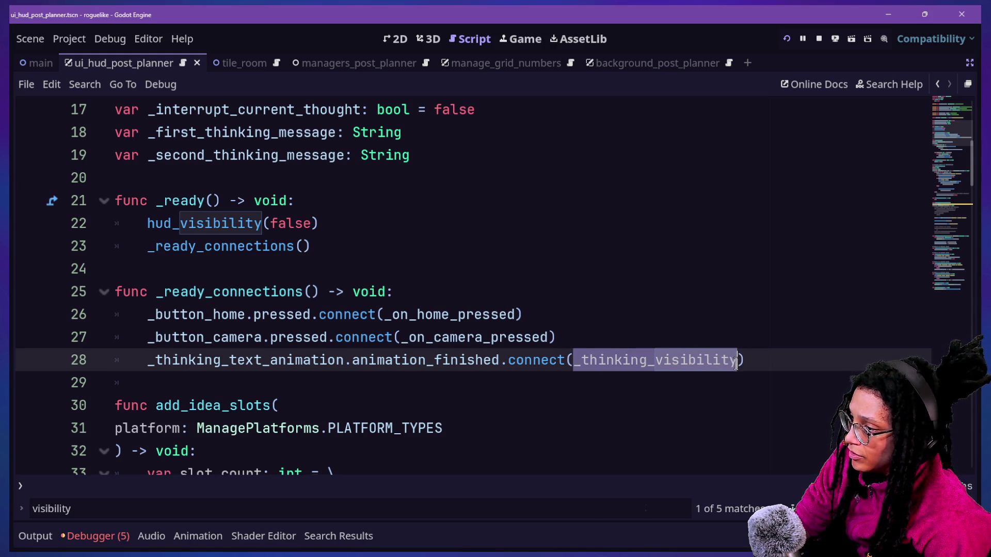
# Step: Review thinking_visibility's parameters and select the stub's pass placeholder
pyautogui.scroll(-4, 394, 408)
pyautogui.scroll(-5, 395, 408)
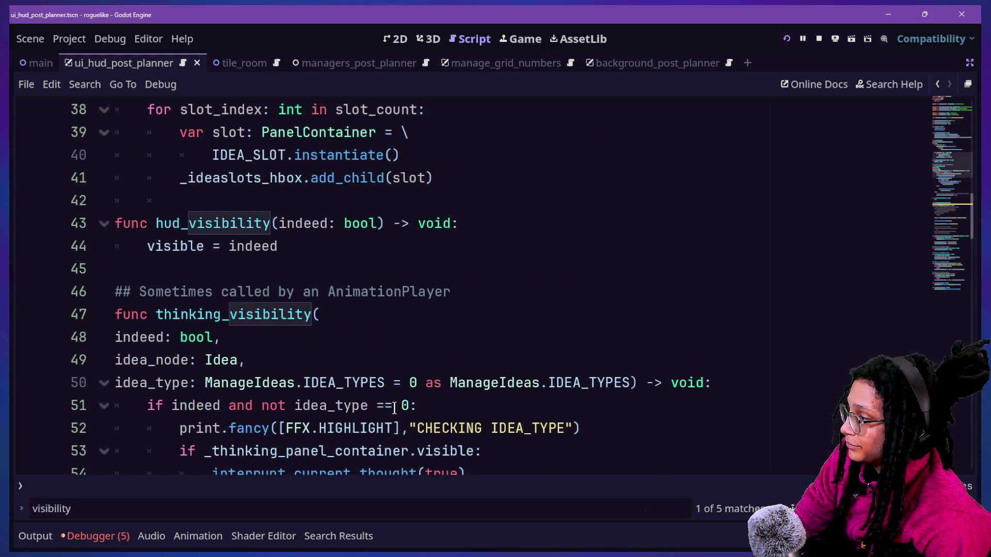
pyautogui.scroll(2, 395, 408)
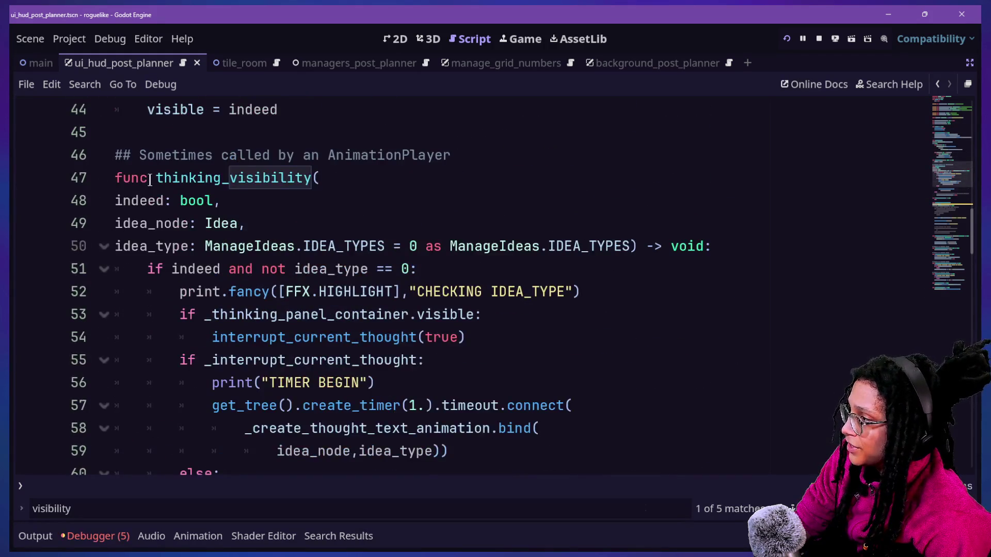
pyautogui.moveTo(156, 181); pyautogui.dragTo(305, 225)
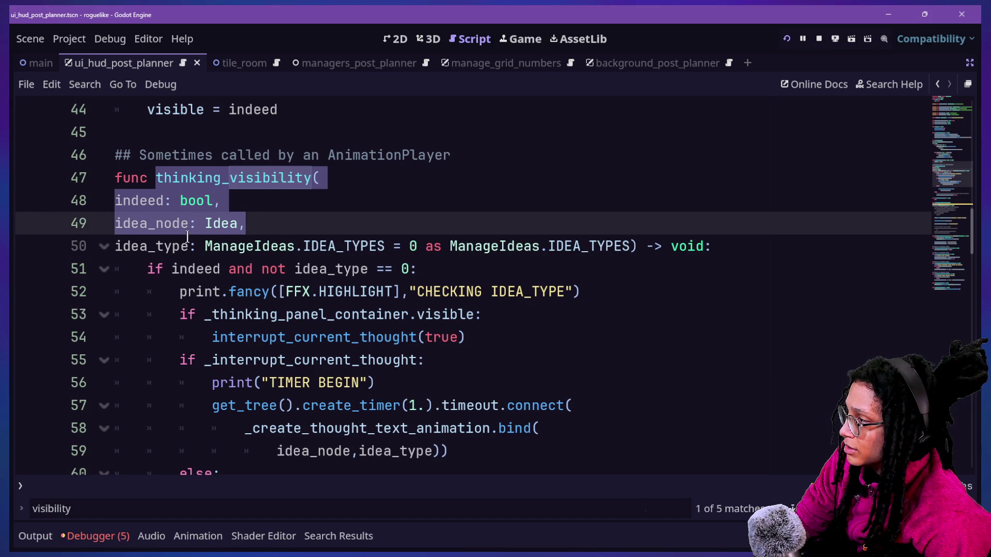
pyautogui.scroll(-6, 326, 235)
pyautogui.click(263, 267)
pyautogui.scroll(8, 263, 267)
pyautogui.scroll(-1, 263, 267)
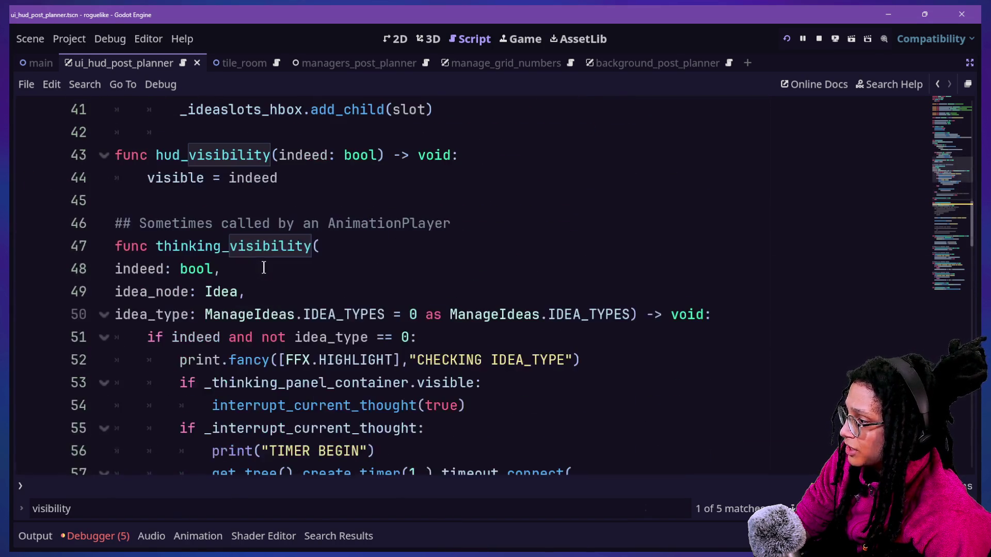
pyautogui.moveTo(162, 205); pyautogui.dragTo(305, 312)
pyautogui.scroll(-7, 327, 316)
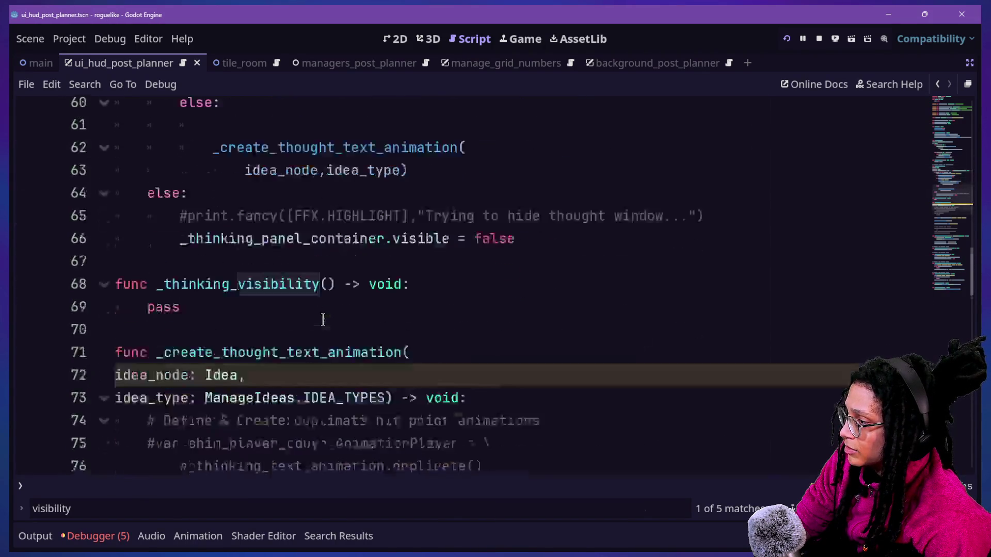
pyautogui.doubleClick(266, 269)
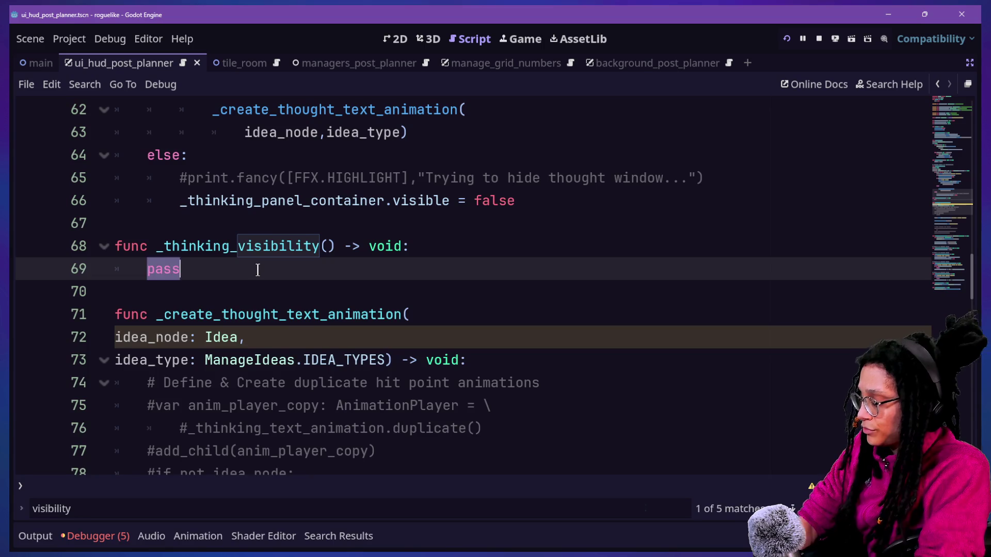
# Step: Replace pass with thinking_visibility(false,0) and show the play_thoughts Animation timeline
pyautogui.write('t')
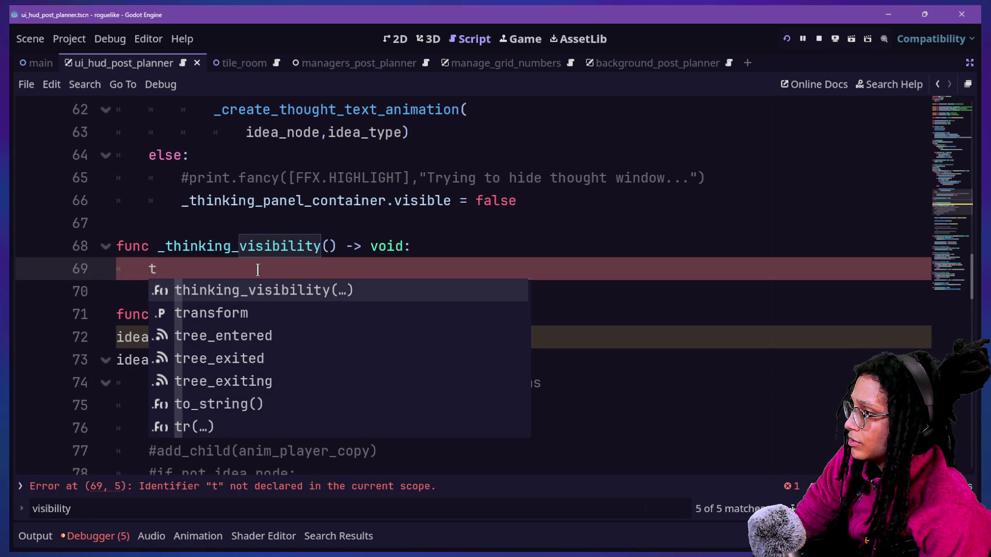
pyautogui.press('Return')
pyautogui.write('false,')
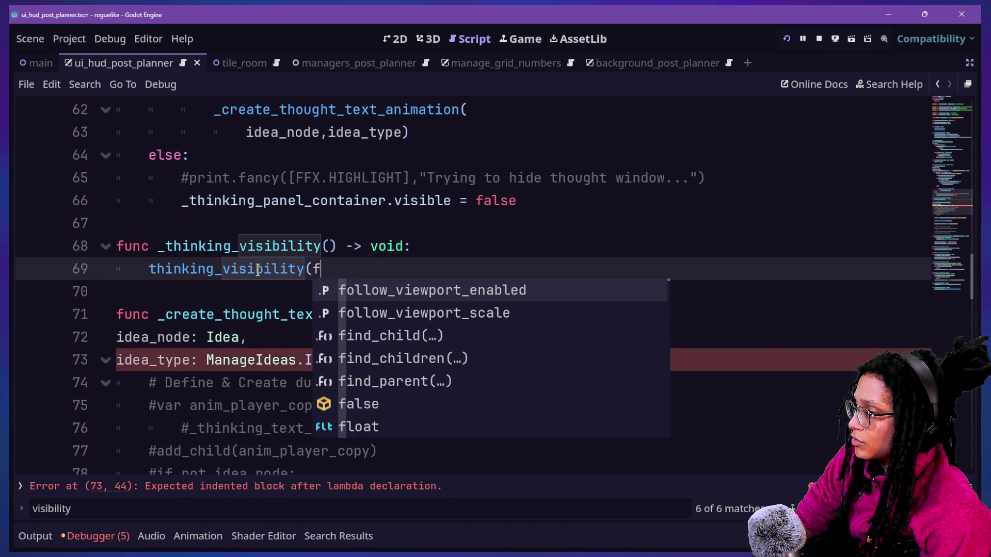
pyautogui.write('0)')
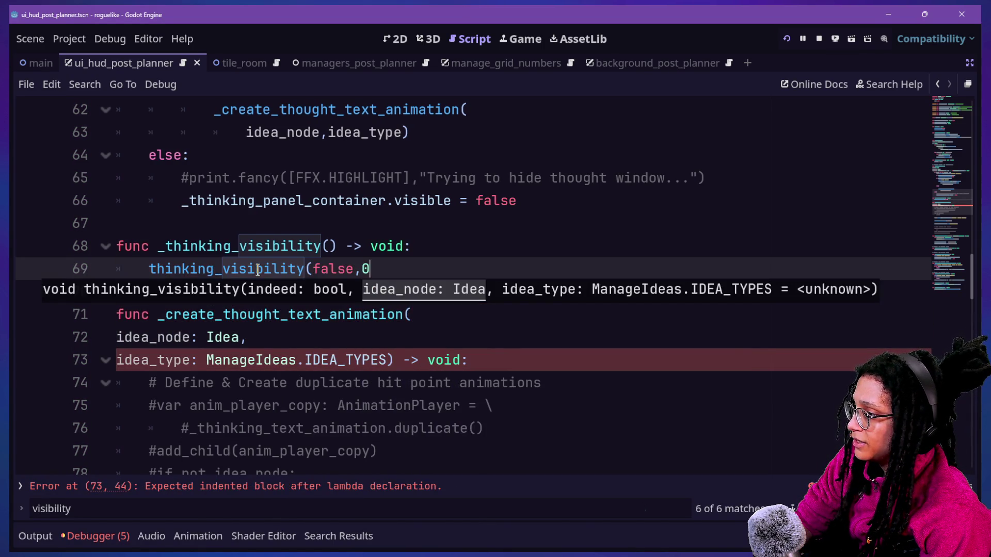
pyautogui.moveTo(149, 247); pyautogui.dragTo(348, 256)
pyautogui.click(348, 254)
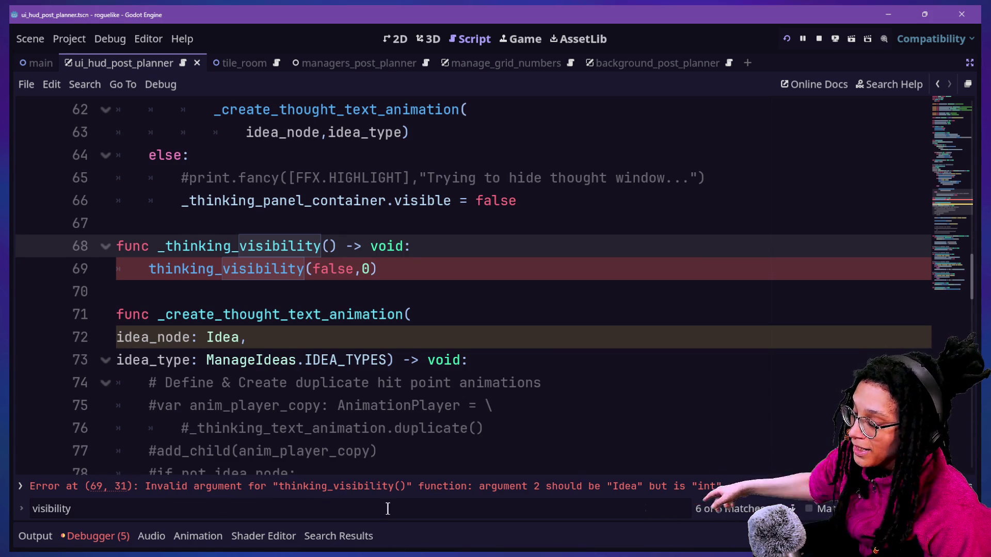
pyautogui.click(204, 537)
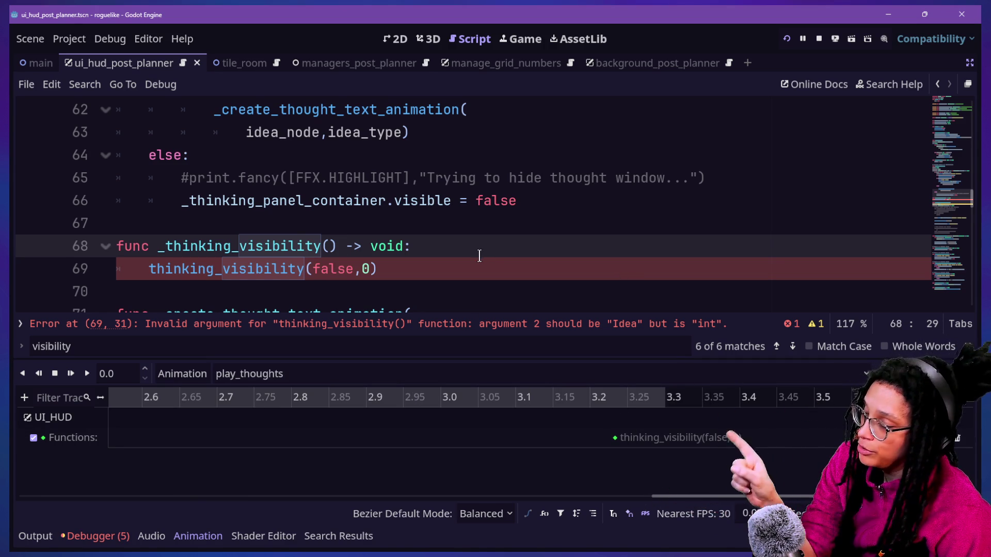
pyautogui.click(308, 269)
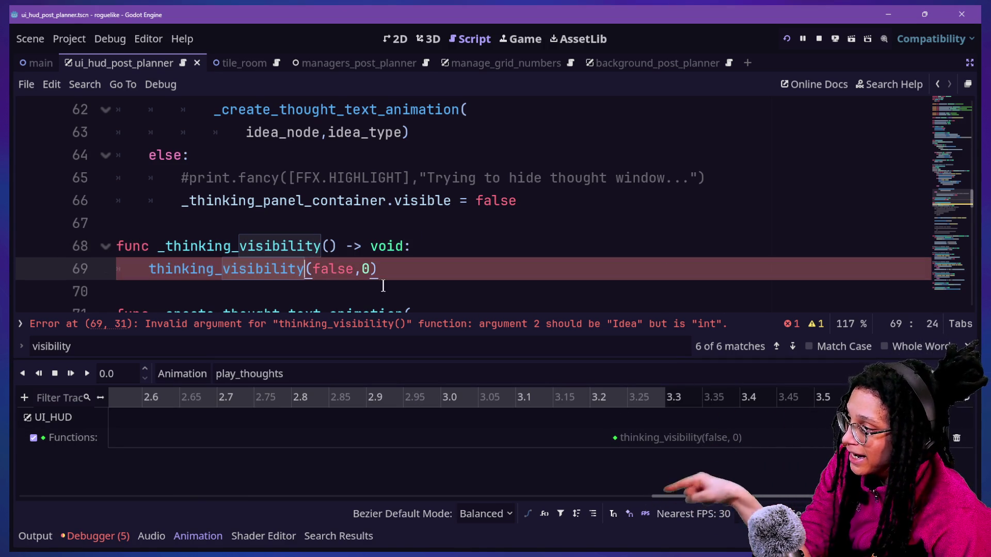
pyautogui.click(378, 246)
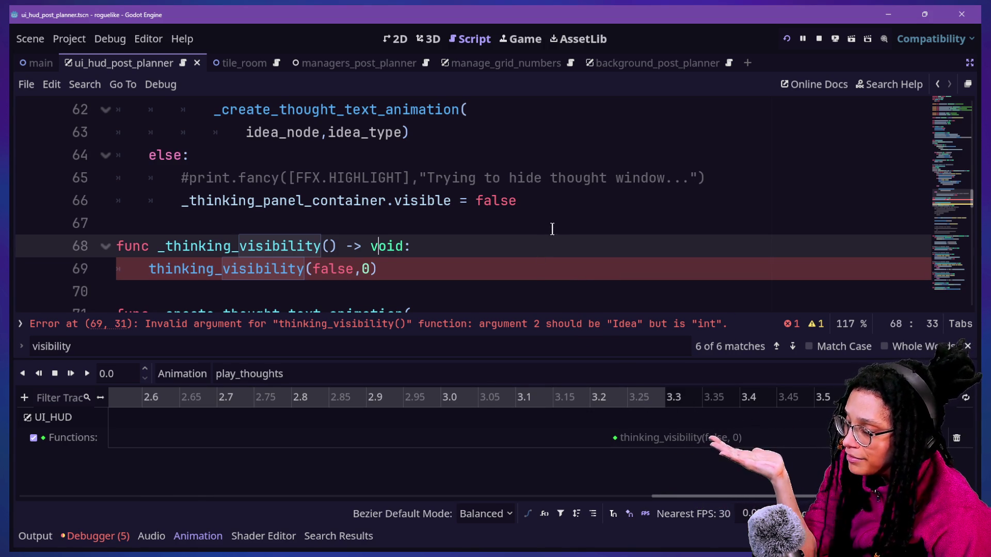
pyautogui.click(546, 259)
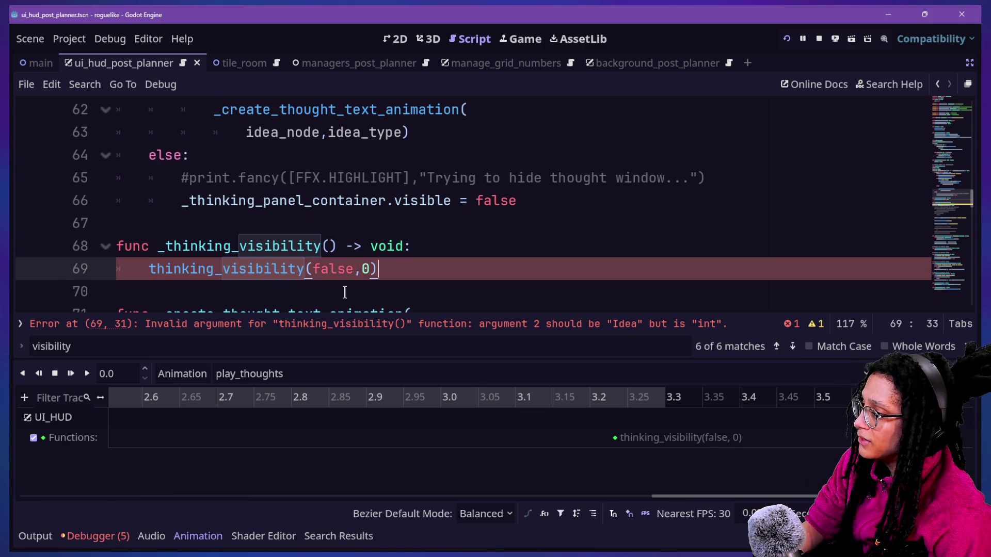
pyautogui.click(470, 273)
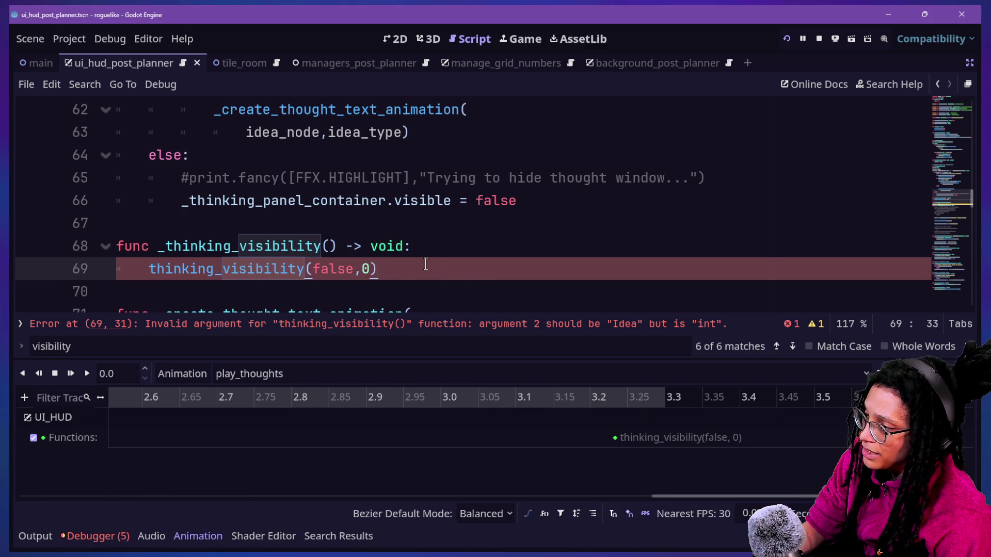
pyautogui.click(416, 247)
pyautogui.click(416, 265)
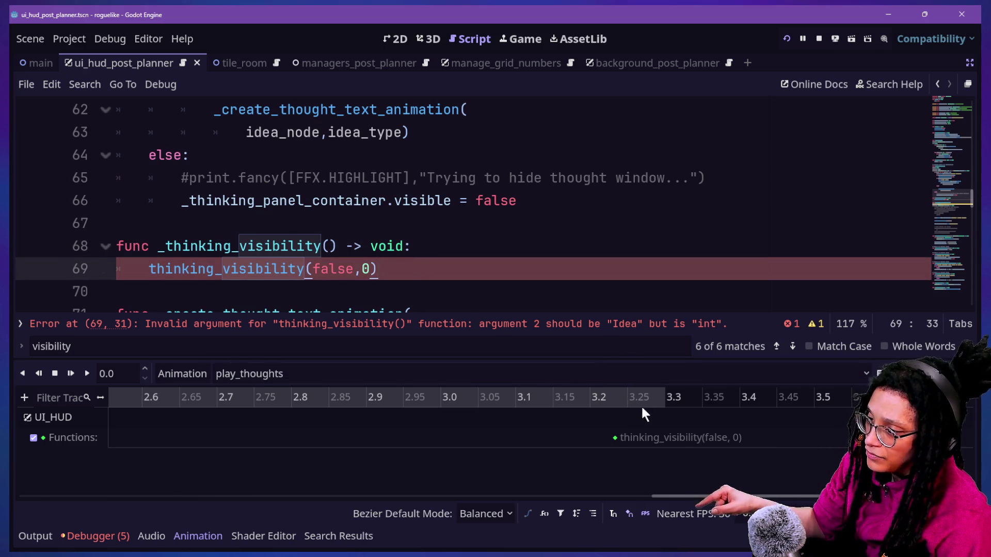
pyautogui.click(371, 247)
pyautogui.click(404, 267)
pyautogui.click(311, 269)
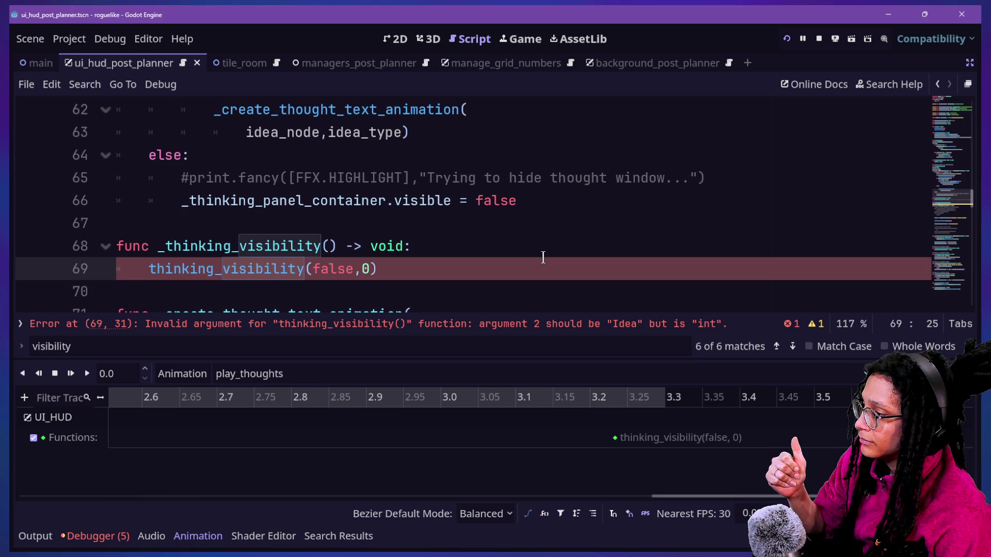
pyautogui.write('null,')
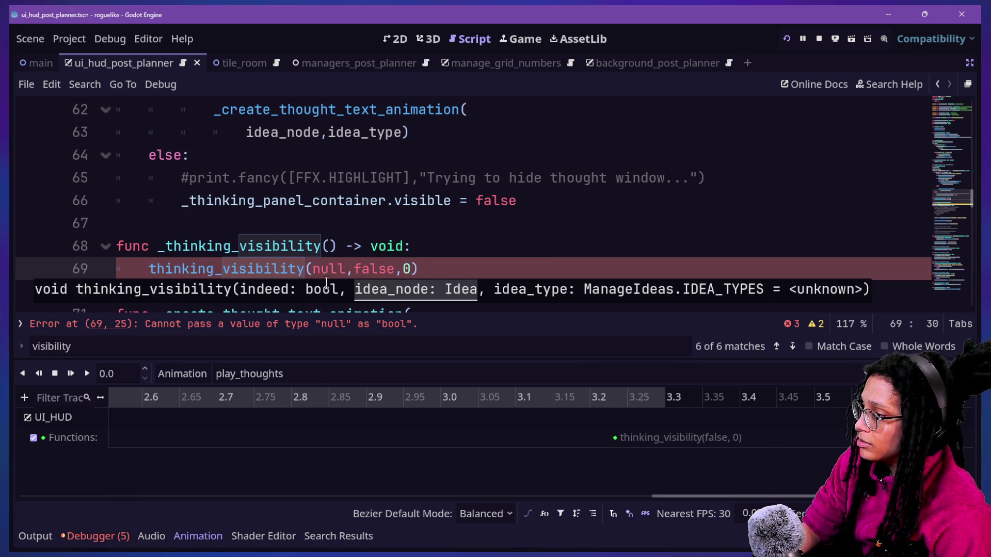
# Step: Fix the call's arguments to false, null, 0 and check the warnings list
pyautogui.click(350, 251)
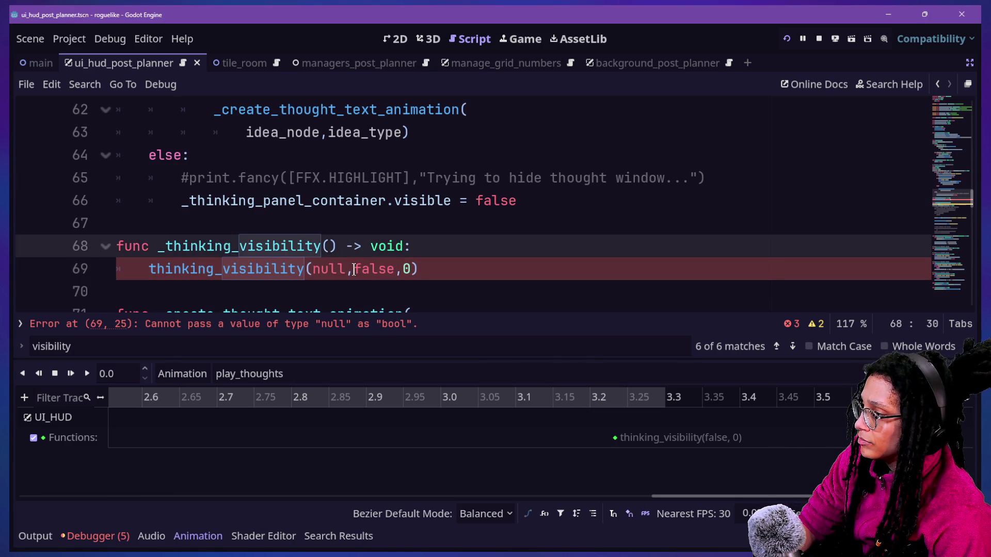
pyautogui.moveTo(221, 265)
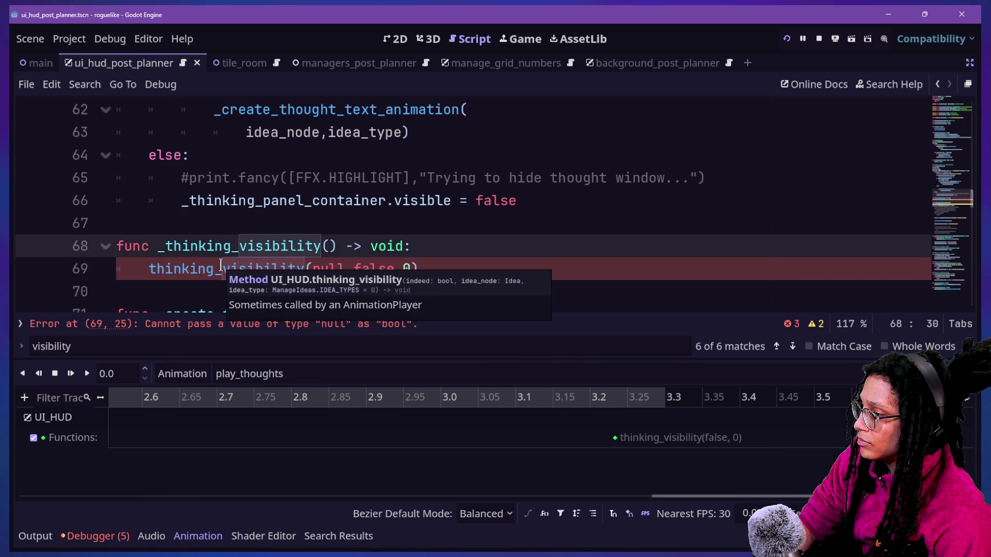
pyautogui.click(345, 268)
pyautogui.press('BackSpace')
pyautogui.press('BackSpace')
pyautogui.press('BackSpace')
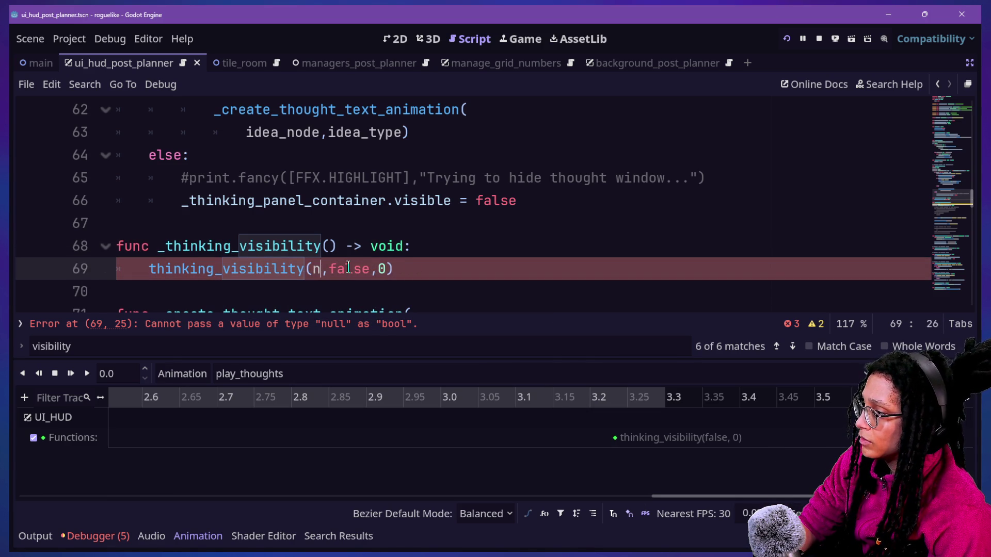
pyautogui.press('Delete')
pyautogui.press('Right')
pyautogui.press('Right')
pyautogui.press('Right')
pyautogui.write('null,')
pyautogui.click(348, 265)
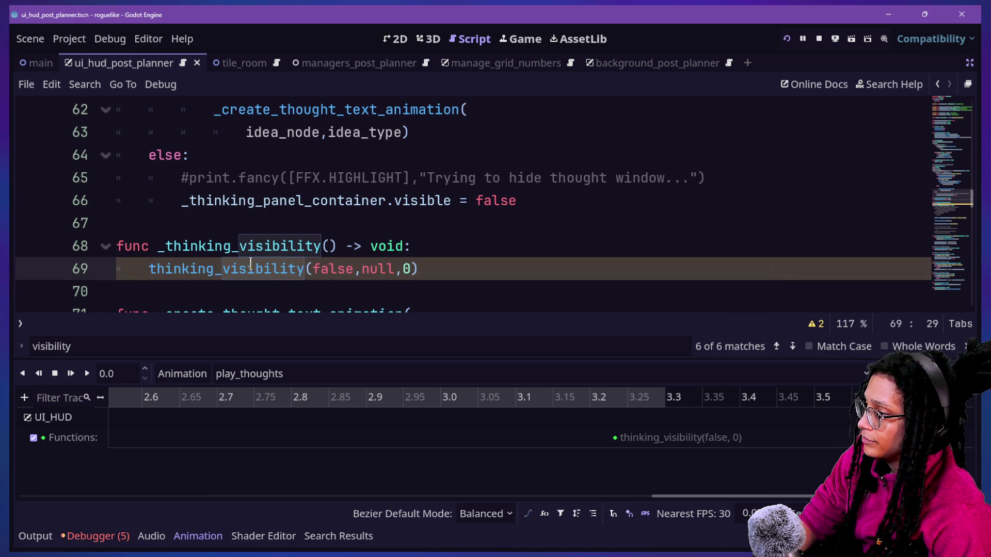
pyautogui.moveTo(266, 264)
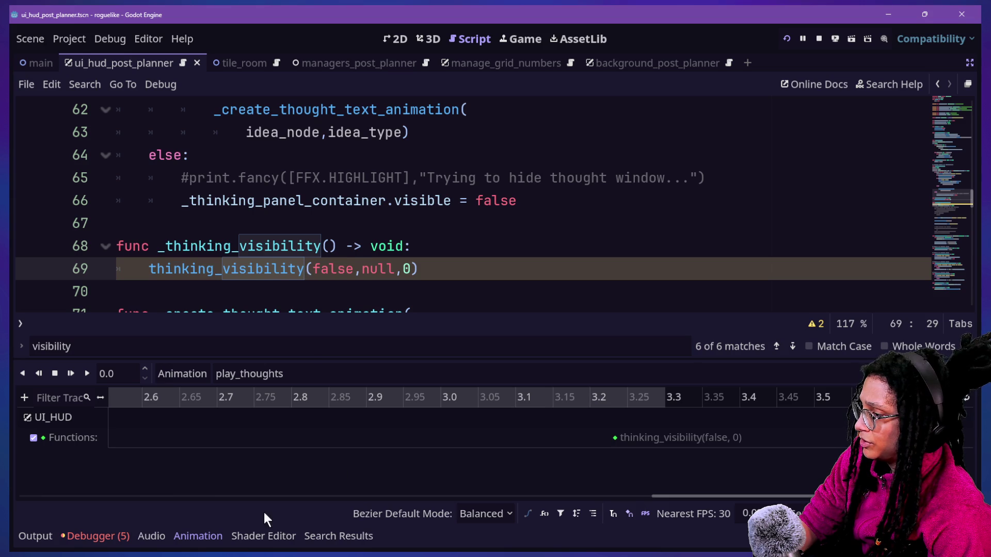
pyautogui.click(816, 324)
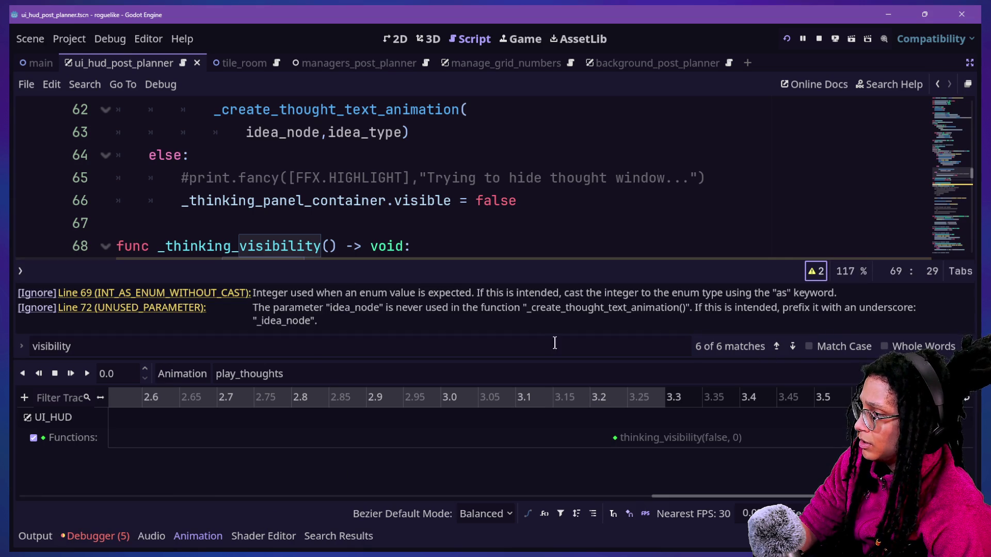
pyautogui.scroll(-2, 459, 256)
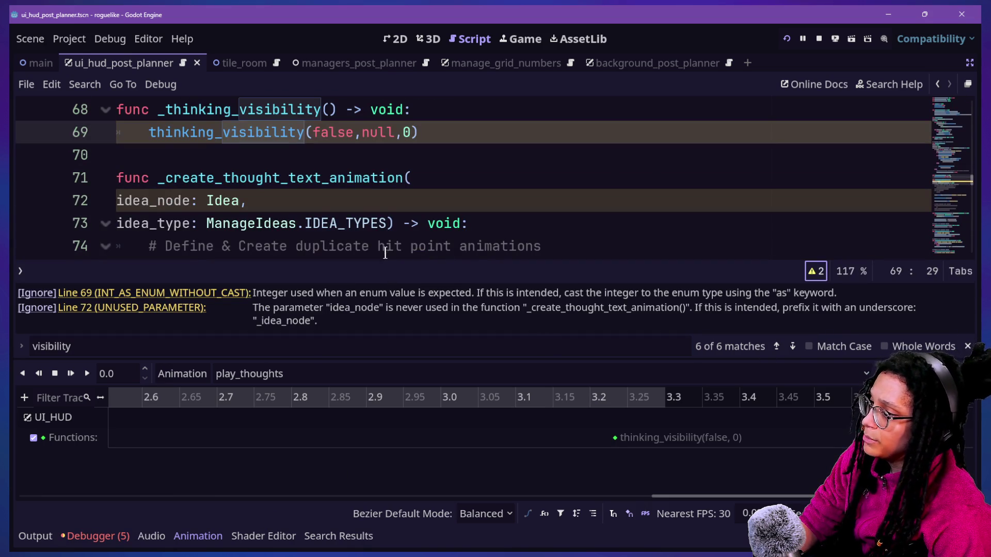
# Step: Cast the last argument as '0 as ManageIdeas.IDEA_TYPES'
pyautogui.click(413, 132)
pyautogui.write('as I')
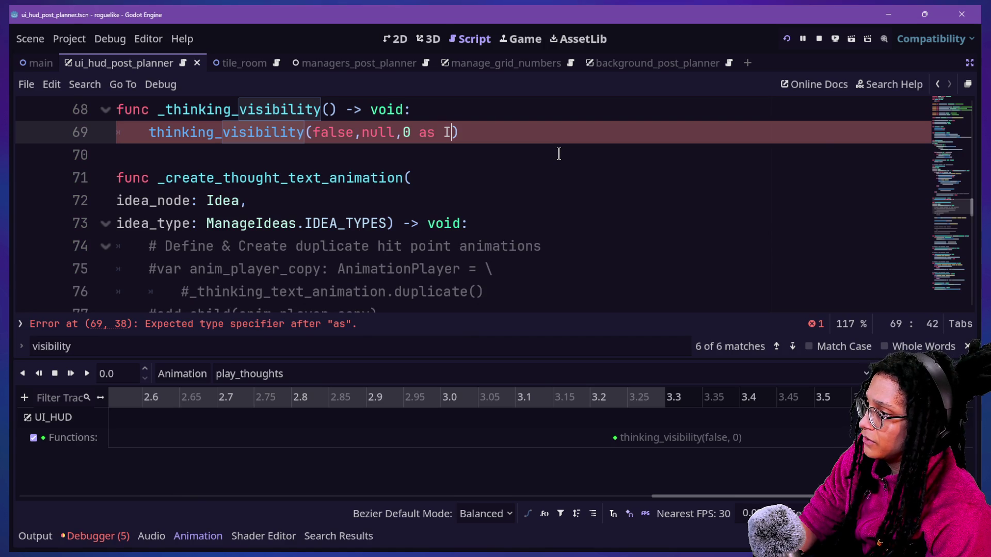
pyautogui.press('BackSpace')
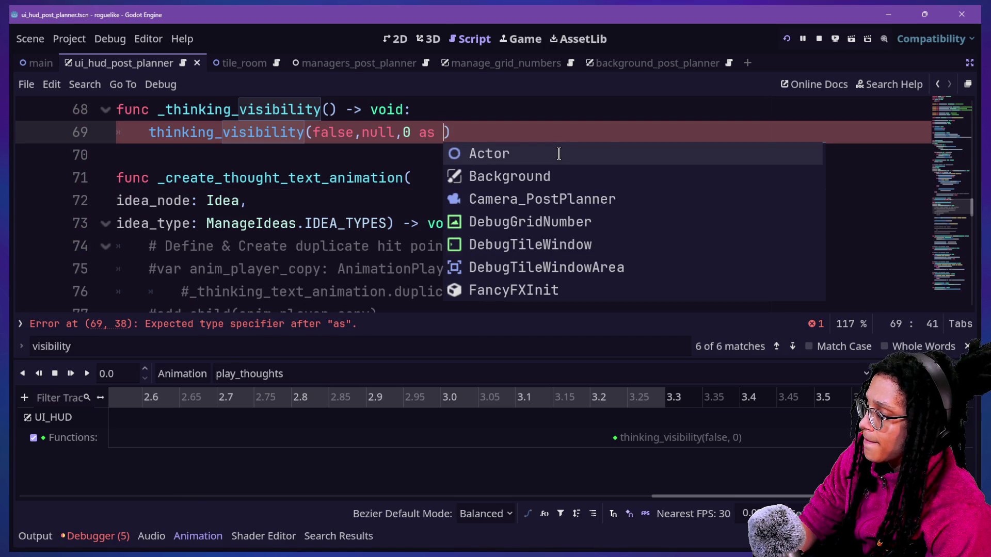
pyautogui.write('Manage.')
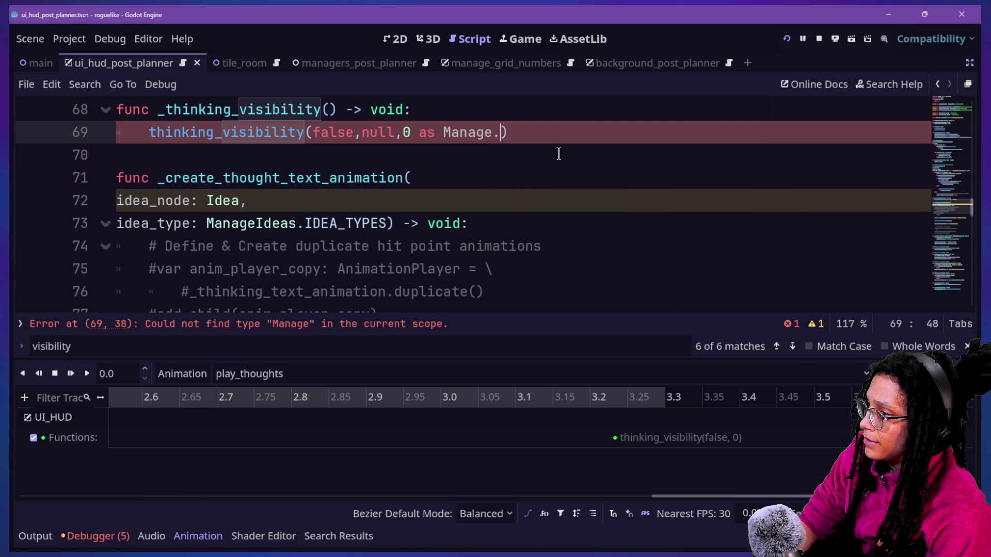
pyautogui.write('ID')
pyautogui.press('BackSpace')
pyautogui.press('BackSpace')
pyautogui.press('Return')
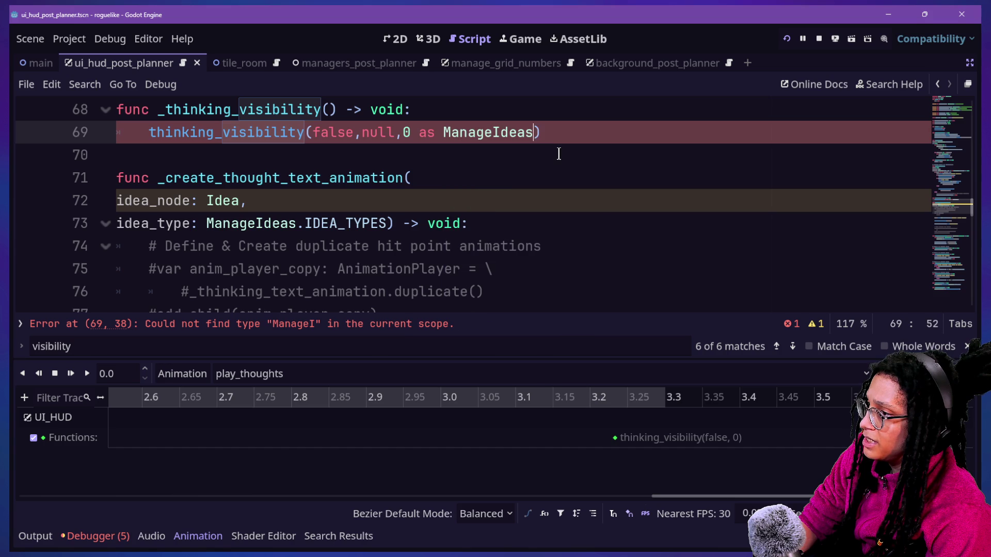
pyautogui.write('.ID')
pyautogui.click(558, 154)
pyautogui.moveTo(450, 133)
pyautogui.mouseDown()
pyautogui.moveTo(368, 133)
pyautogui.moveTo(458, 131)
pyautogui.mouseUp()
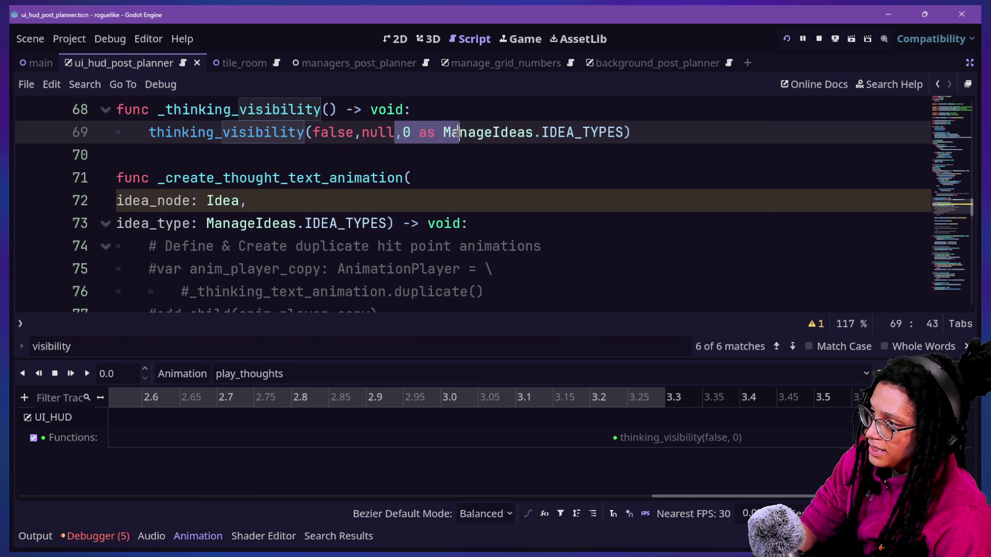
pyautogui.scroll(1, 458, 132)
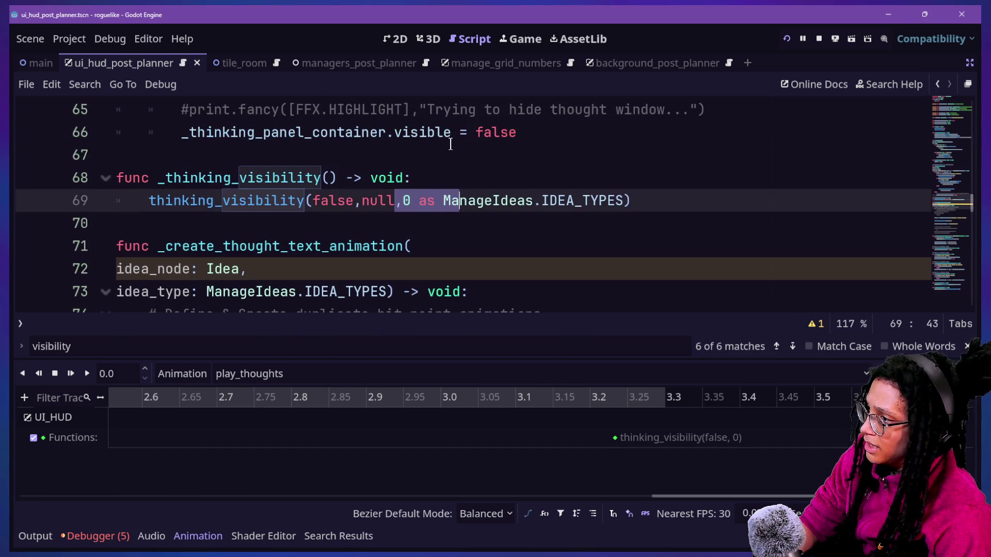
pyautogui.click(459, 200)
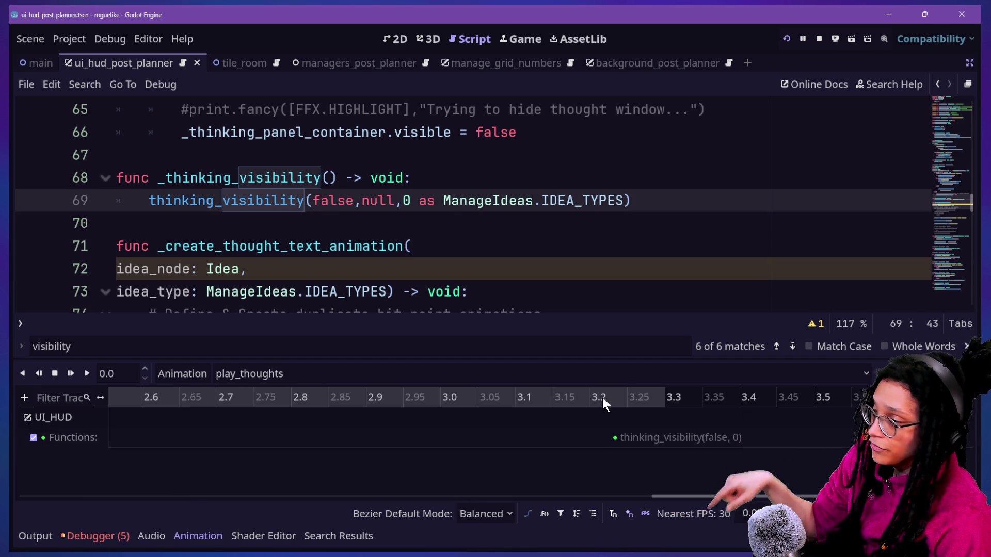
# Step: Delete the thinking_visibility keyframe from the play_thoughts Functions track
pyautogui.press('Down')
pyautogui.click(616, 436)
pyautogui.press('Delete')
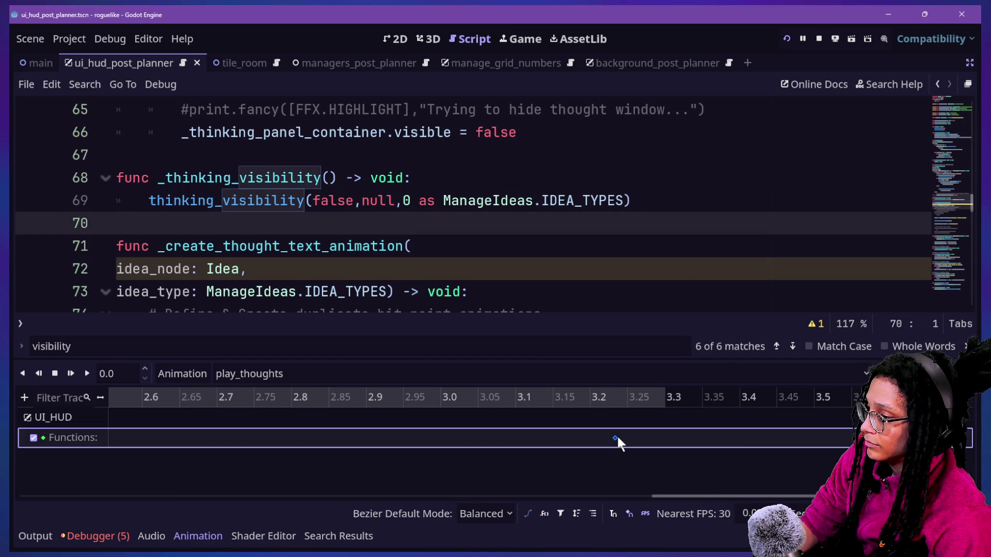
# Step: Break line 69's call arguments onto their own line and save the scene
pyautogui.click(365, 224)
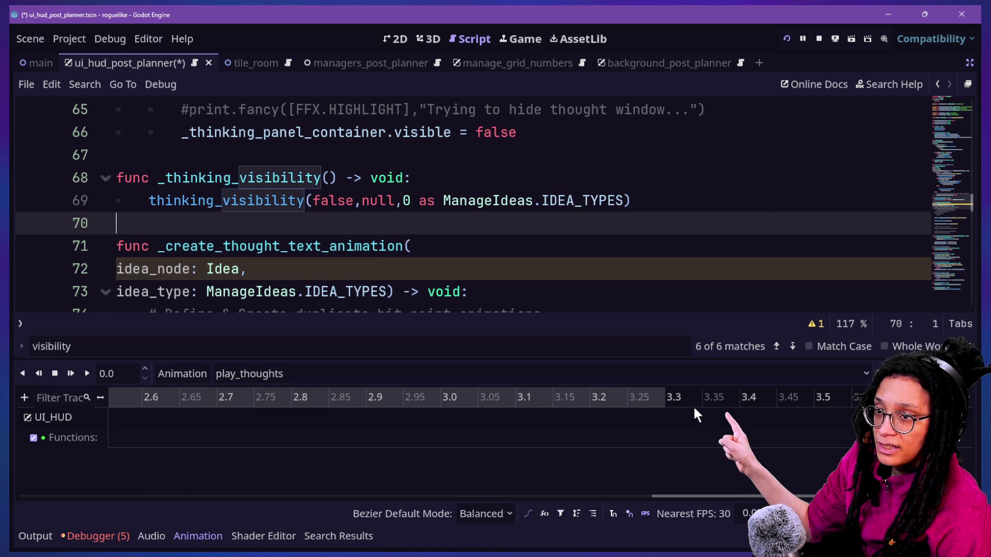
pyautogui.click(371, 200)
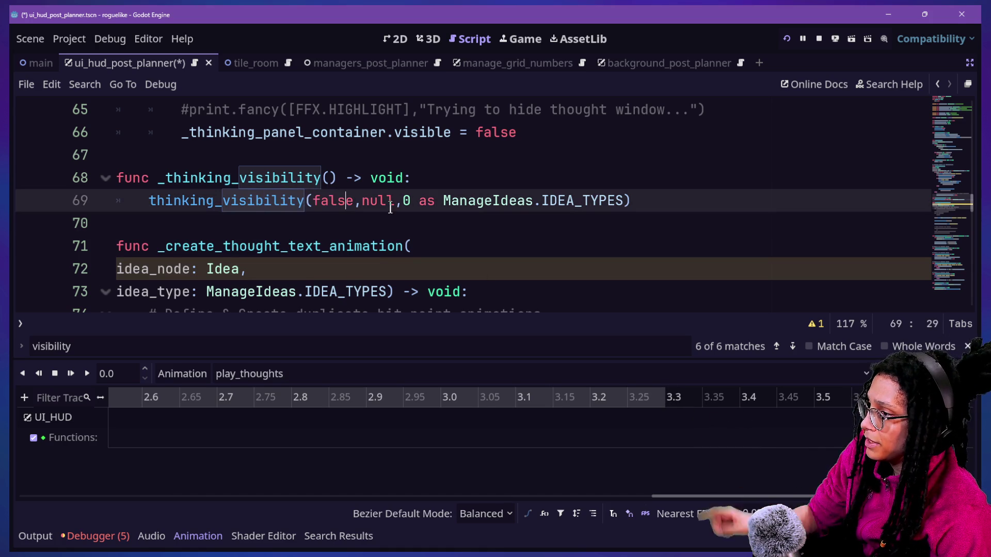
pyautogui.press('Return')
pyautogui.hotkey('ctrl', 's')
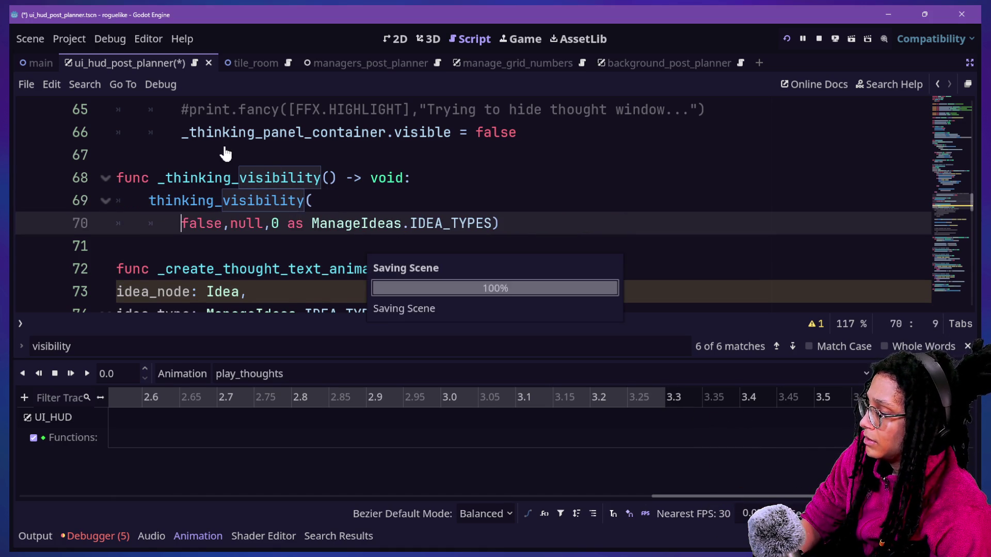
# Step: Jump to the thinking_visibility function definition
pyautogui.click(209, 155)
pyautogui.keyDown('ctrl'); pyautogui.click(238, 203); pyautogui.keyUp('ctrl')
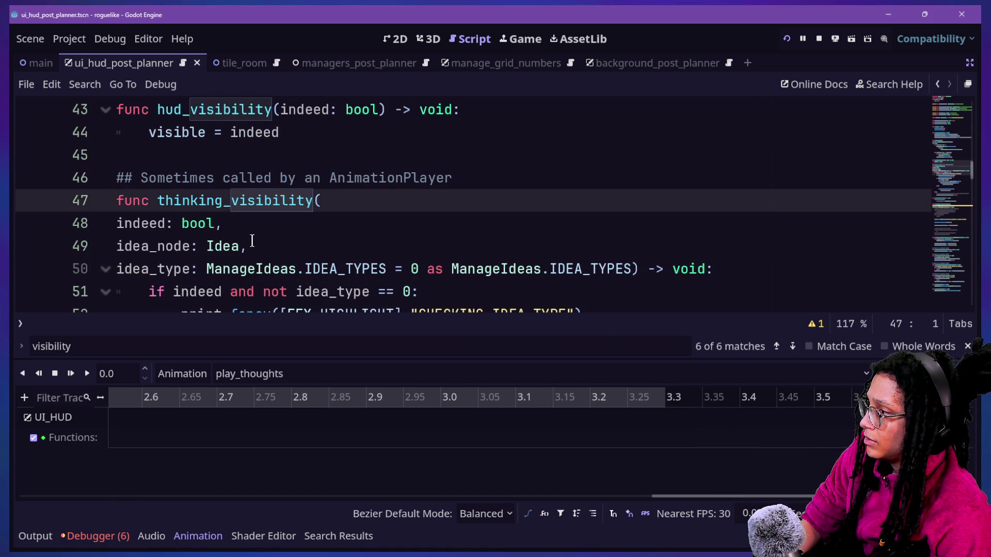
pyautogui.scroll(-2, 252, 241)
pyautogui.scroll(1, 229, 188)
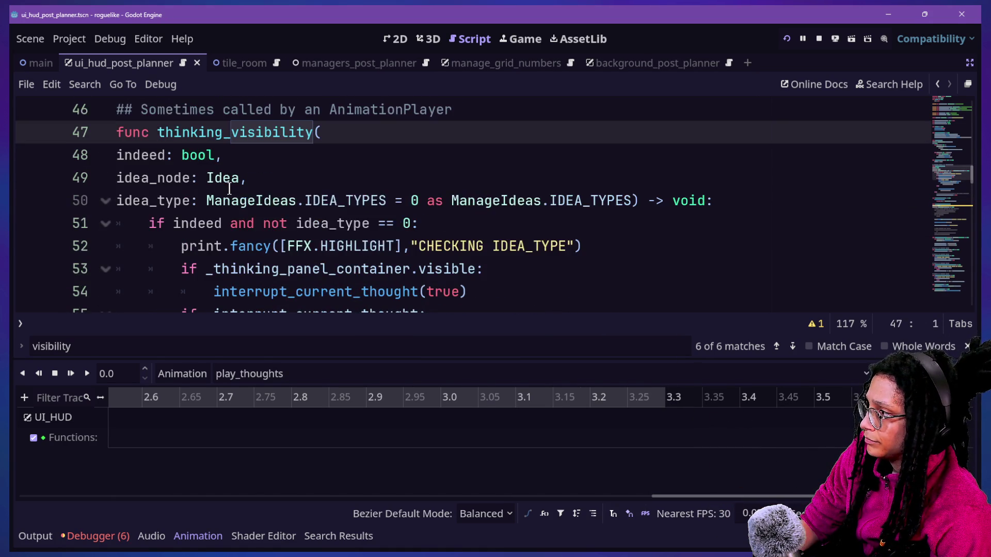
# Step: Review its indeed and idea_node parameters, ending at the signature's end
pyautogui.click(232, 159)
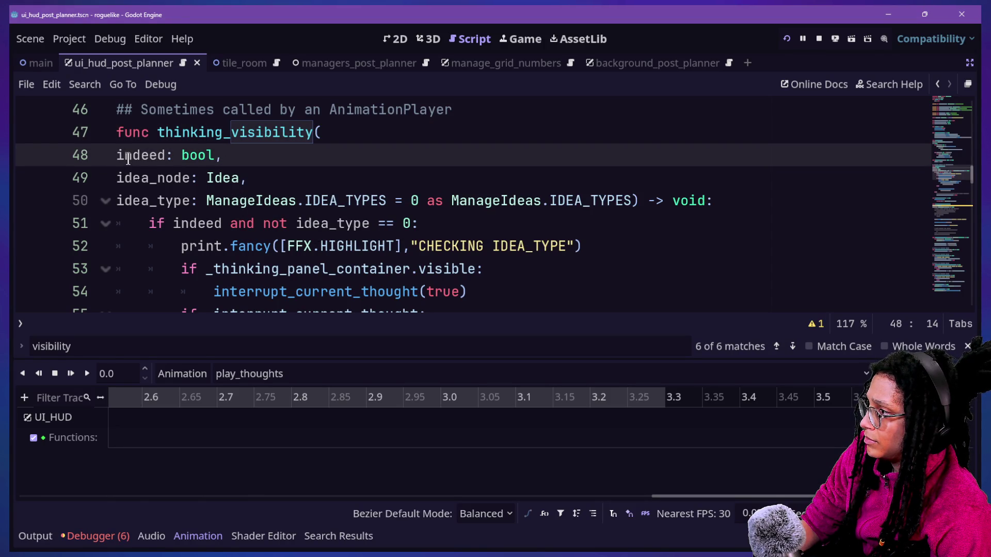
pyautogui.scroll(3, 128, 159)
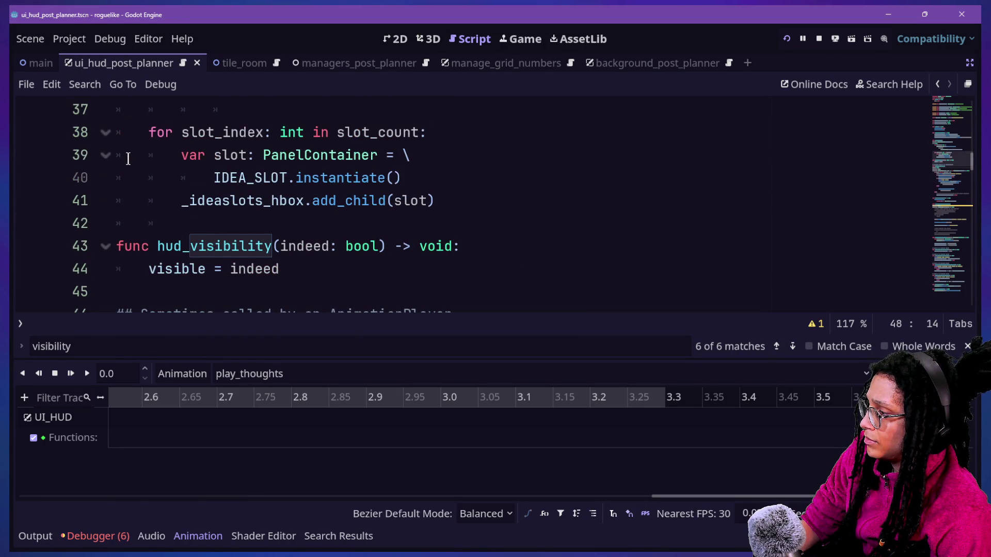
pyautogui.scroll(-3, 128, 158)
pyautogui.moveTo(116, 155); pyautogui.dragTo(232, 154)
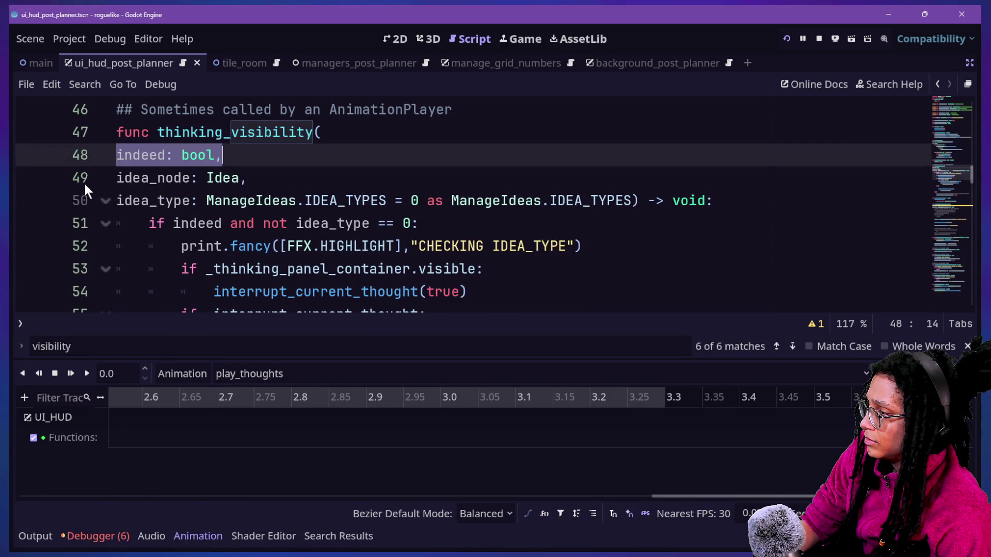
pyautogui.click(155, 178)
pyautogui.click(248, 177)
pyautogui.scroll(-2, 298, 171)
pyautogui.scroll(-1, 297, 170)
pyautogui.scroll(3, 297, 171)
pyautogui.click(772, 198)
# Step: Add an 'if not idea_node: return' guard at the top of thinking_visibility
pyautogui.press('Return')
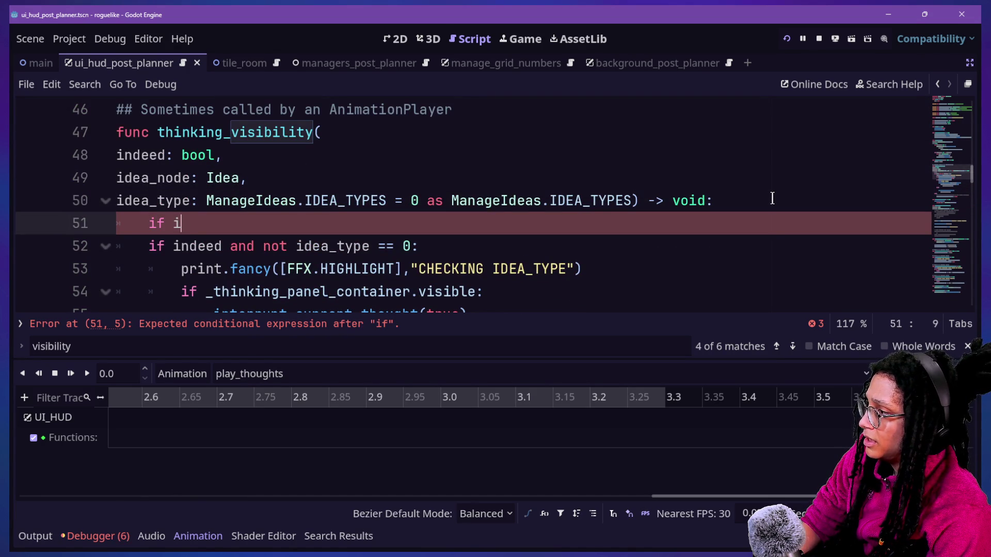
pyautogui.write('d')
pyautogui.press('BackSpace')
pyautogui.press('BackSpace')
pyautogui.write('not idea_node')
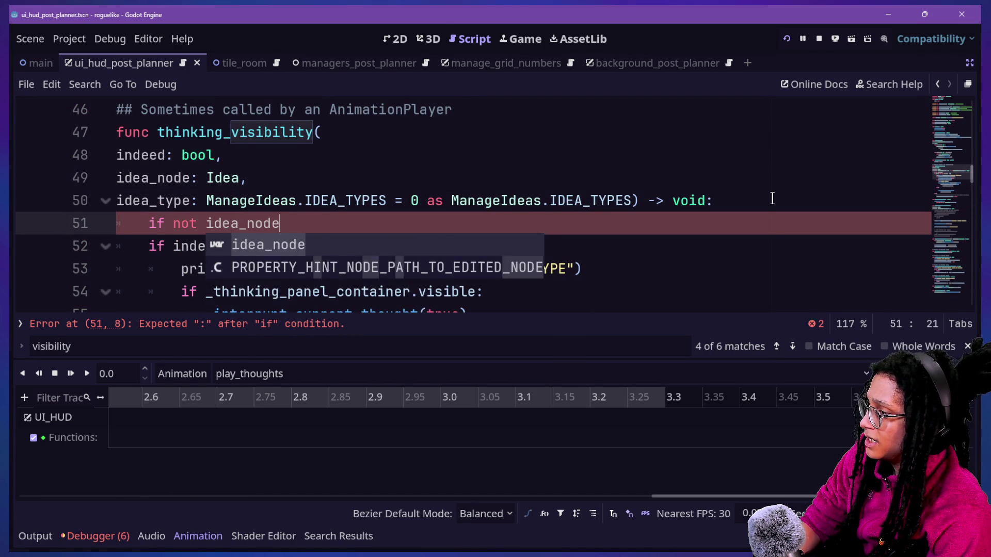
pyautogui.write(':')
pyautogui.press('Return')
pyautogui.write('urn')
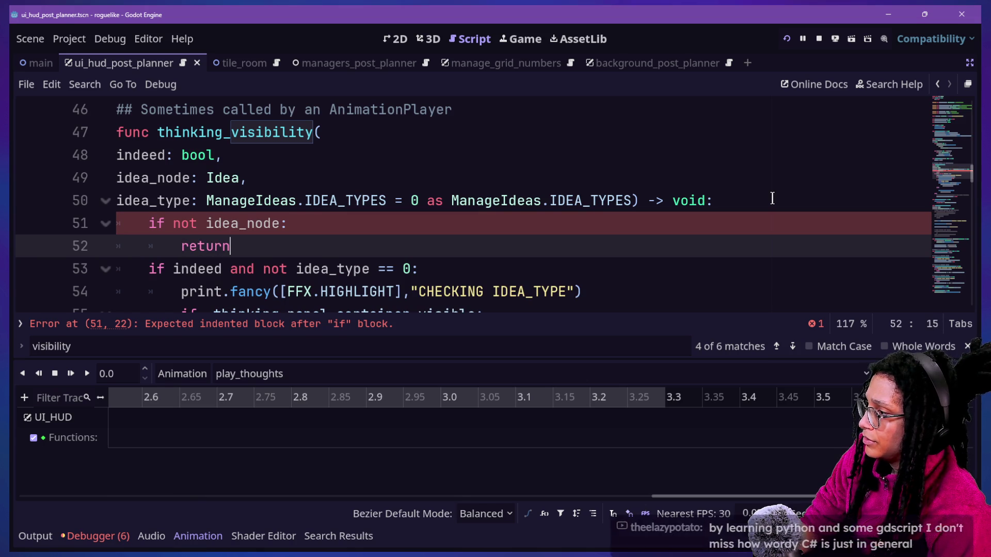
# Step: Collapse the Animation bottom panel to show more code
pyautogui.click(182, 155)
pyautogui.click(239, 200)
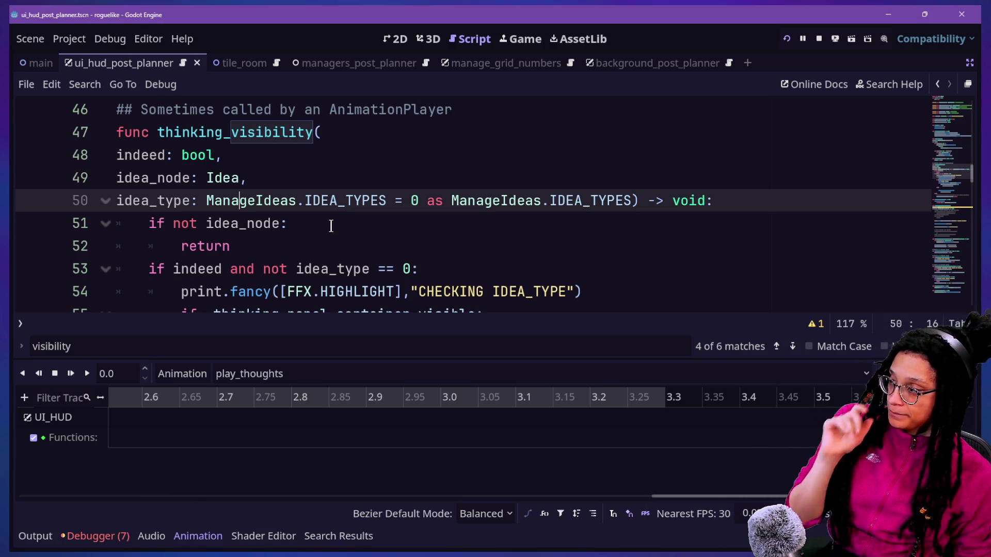
pyautogui.hotkey('ctrl', 'j')
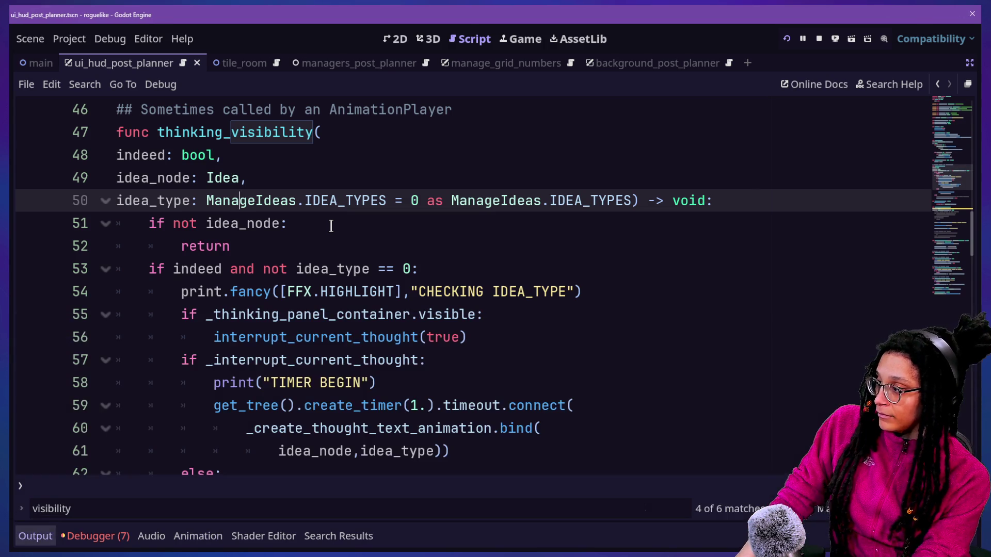